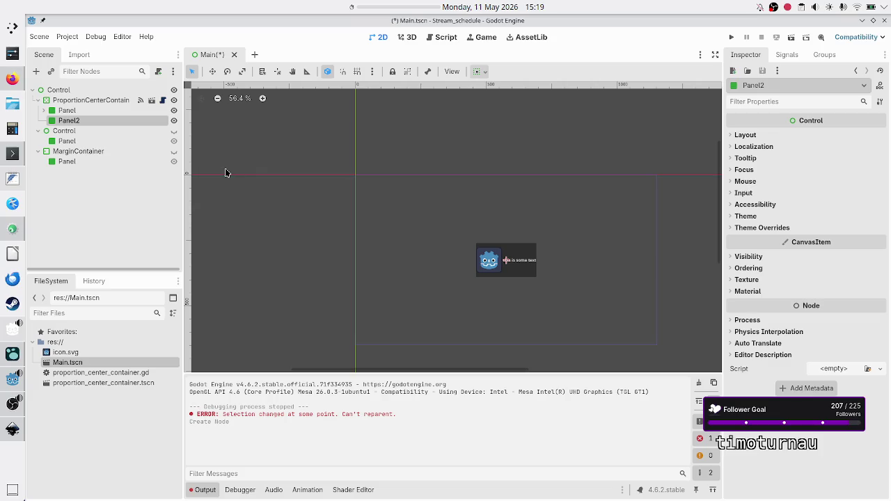
Inspect Panel2's Layout, Container Sizing and Transform size and position, comparing it with Panel
{"action": "left_click", "coordinate": [92, 113]}
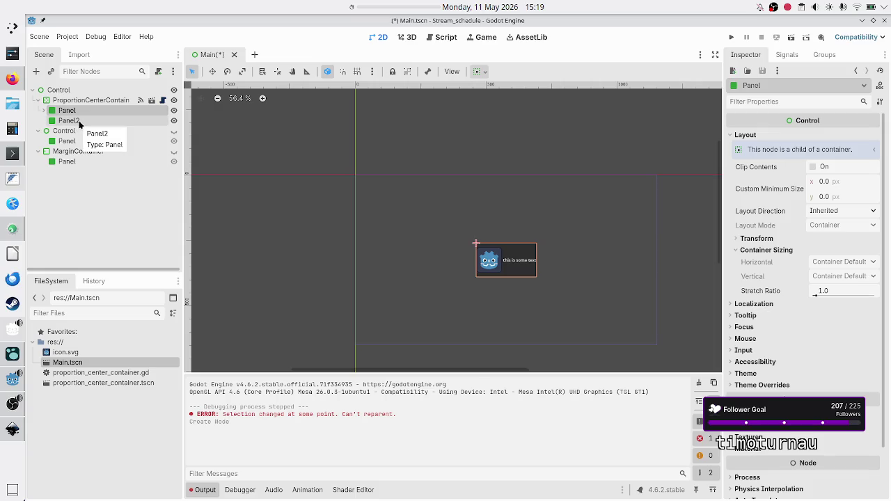
{"action": "left_click", "coordinate": [80, 122]}
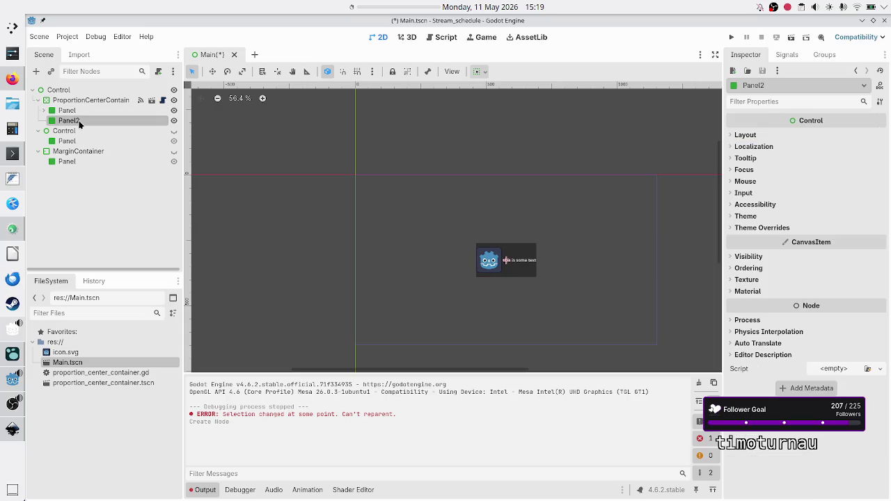
{"action": "left_click", "coordinate": [747, 136]}
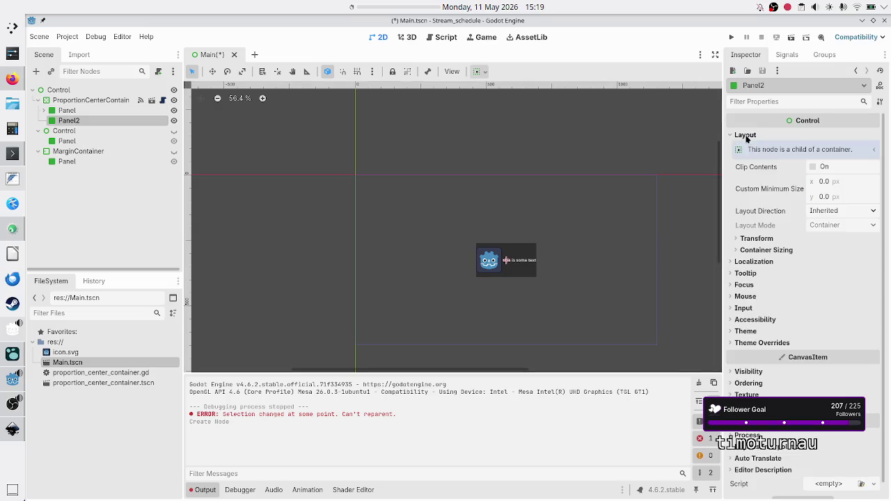
{"action": "left_click", "coordinate": [774, 251]}
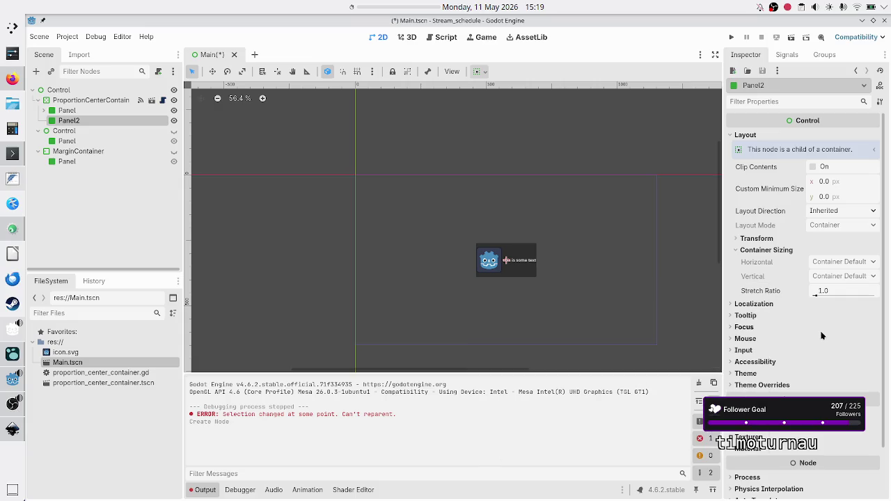
{"action": "left_click", "coordinate": [767, 239]}
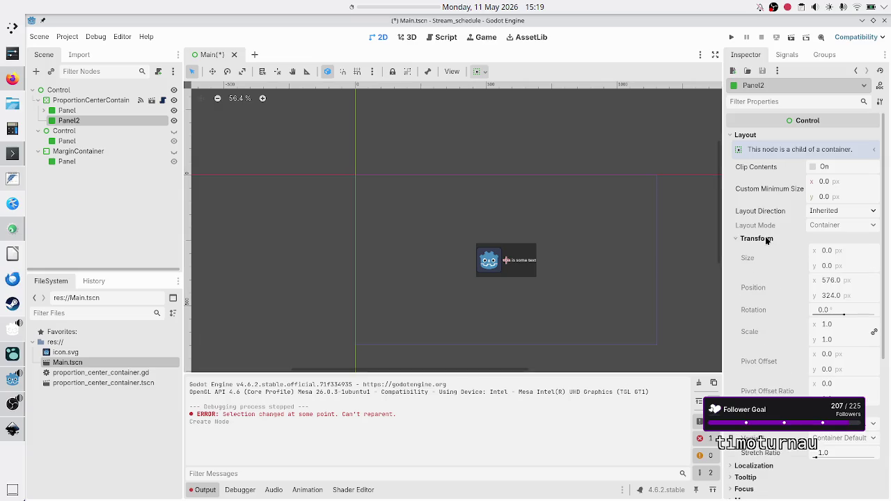
{"action": "left_click", "coordinate": [836, 245]}
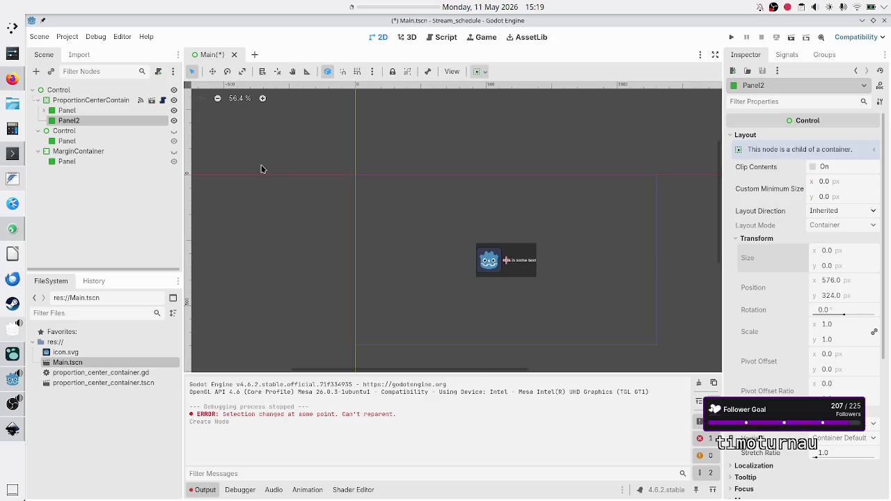
{"action": "left_click", "coordinate": [54, 114]}
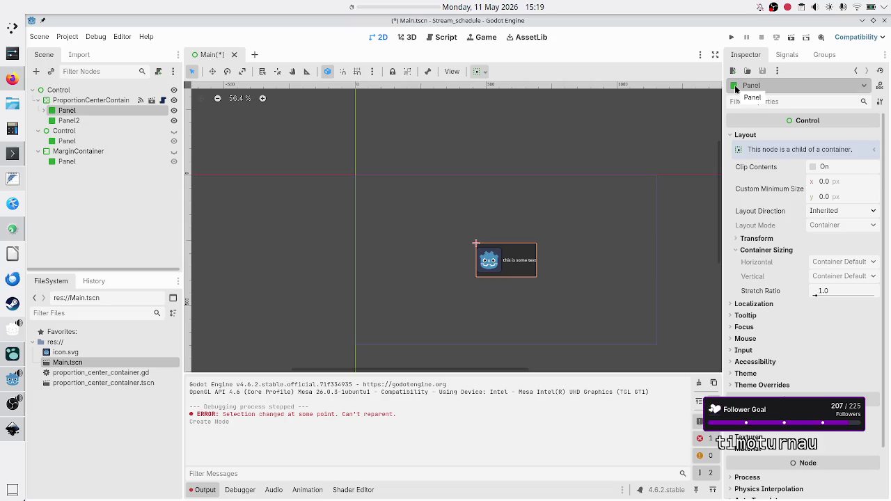
{"action": "left_click", "coordinate": [73, 121]}
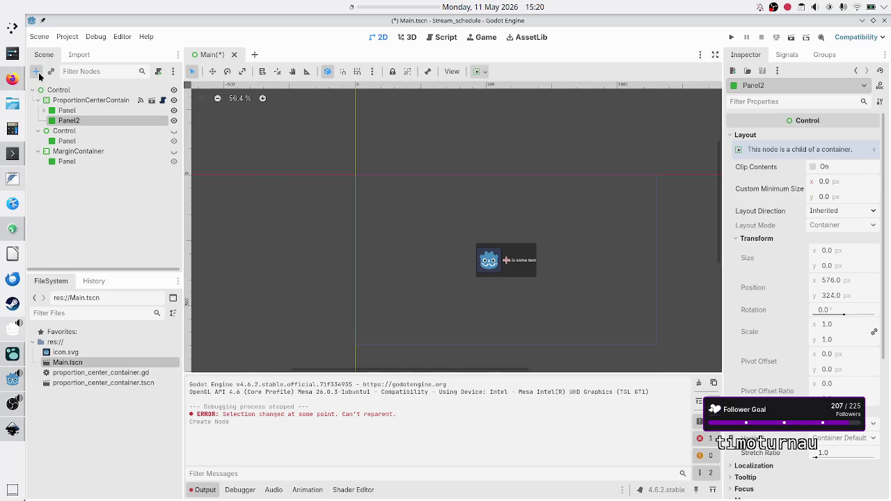
Override Panel2's panel style under Theme Overrides > Styles with a new StyleBoxFlat
{"action": "key", "text": "ctrl+a"}
{"action": "key", "text": "Escape"}
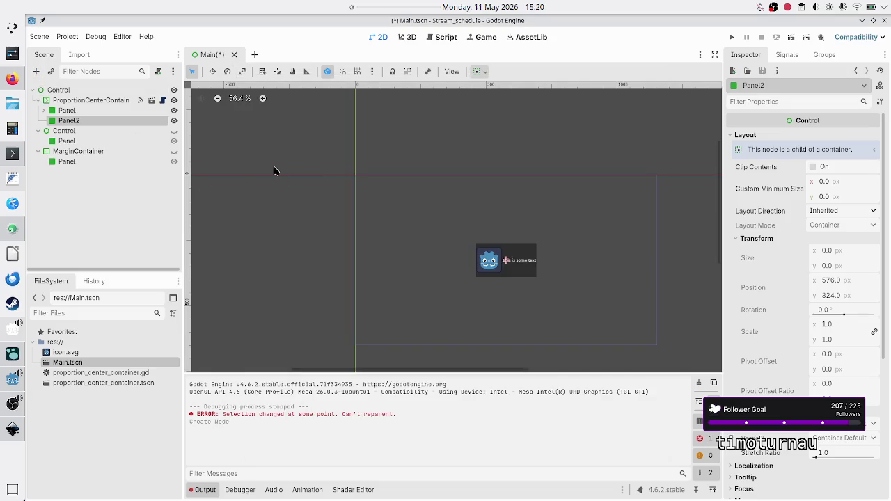
{"action": "scroll", "coordinate": [844, 278], "scroll_direction": "down", "scroll_amount": 5}
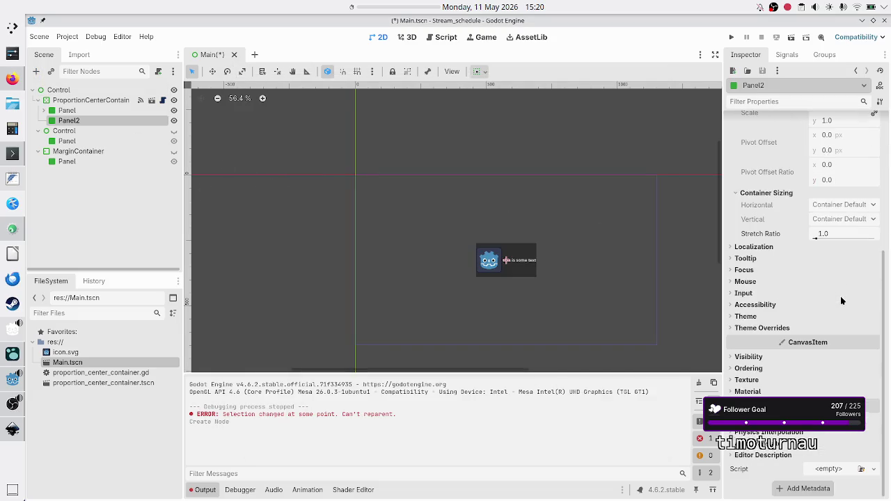
{"action": "left_click", "coordinate": [778, 330]}
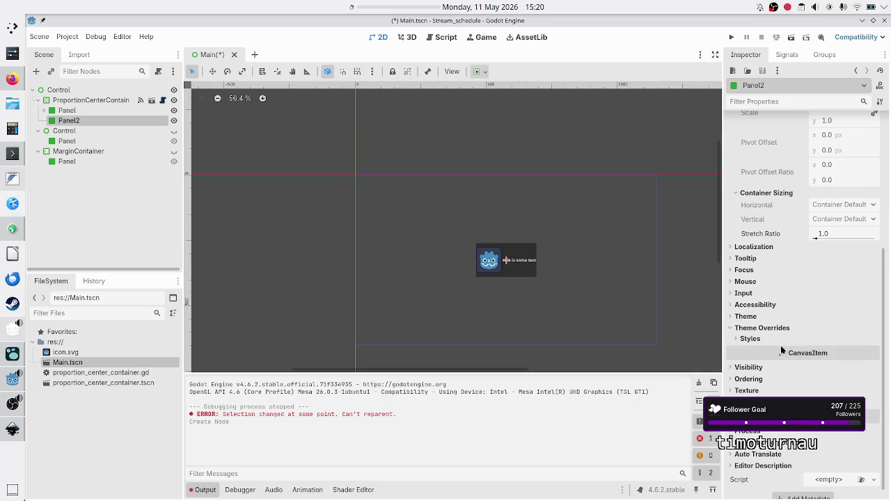
{"action": "left_click", "coordinate": [755, 340]}
{"action": "left_click", "coordinate": [871, 354]}
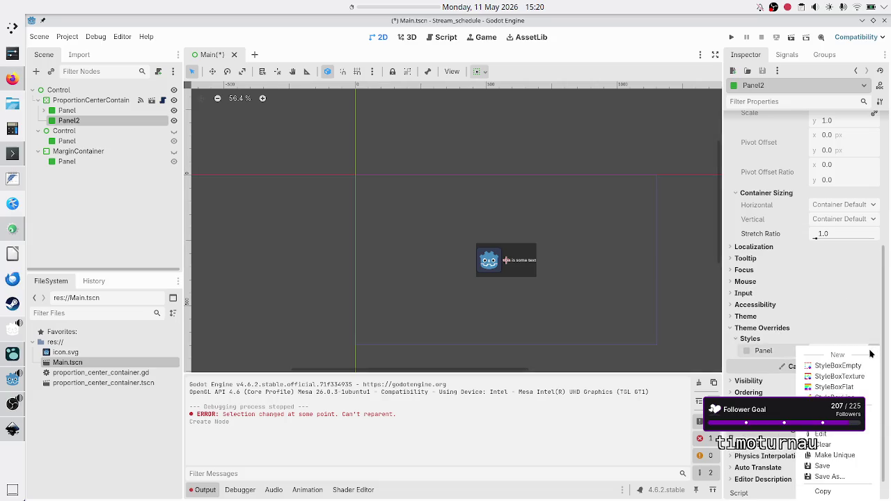
{"action": "left_click", "coordinate": [858, 390]}
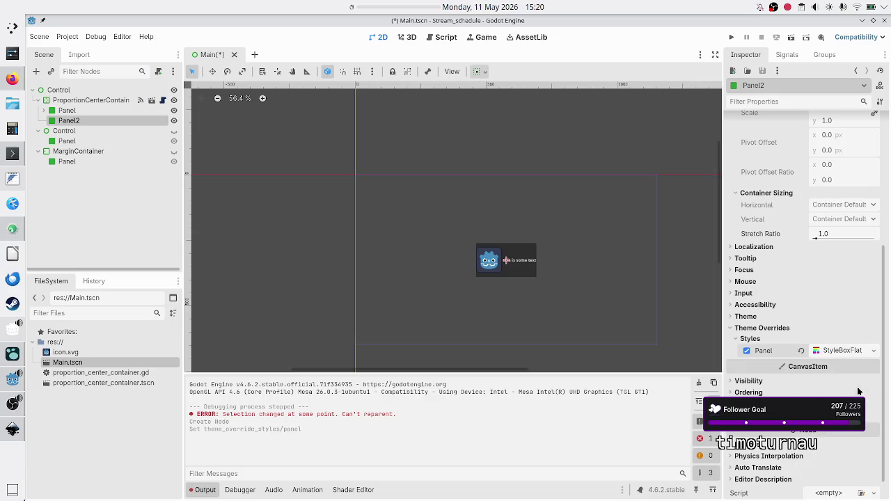
Set the StyleBoxFlat's background colour to orange d97e4b
{"action": "left_click", "coordinate": [844, 349]}
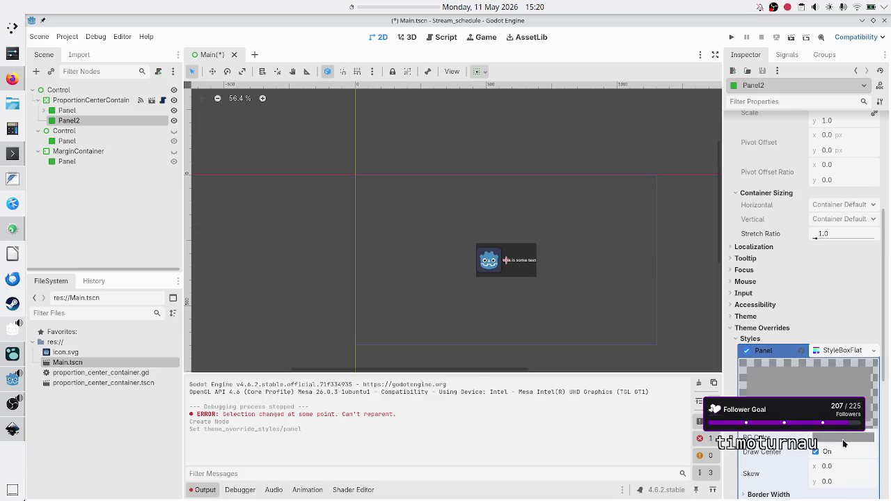
{"action": "left_click", "coordinate": [843, 440]}
{"action": "left_click_drag", "start_coordinate": [844, 236], "coordinate": [837, 238]}
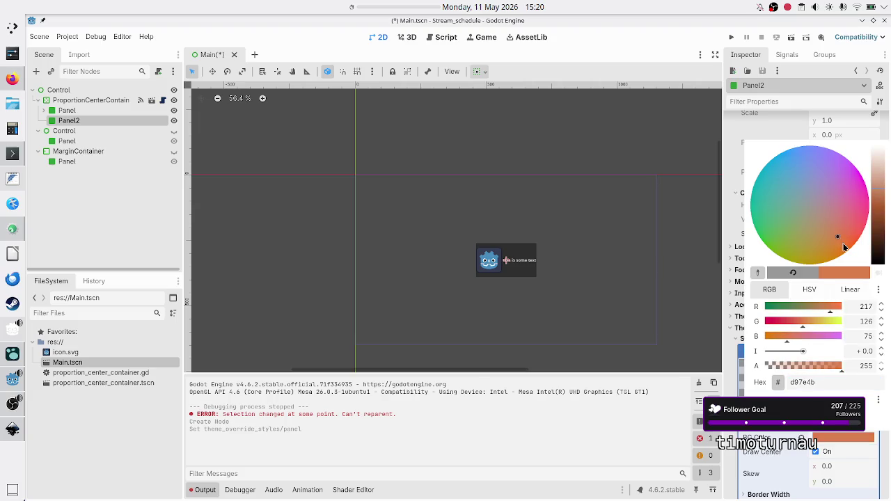
{"action": "key", "text": "Escape"}
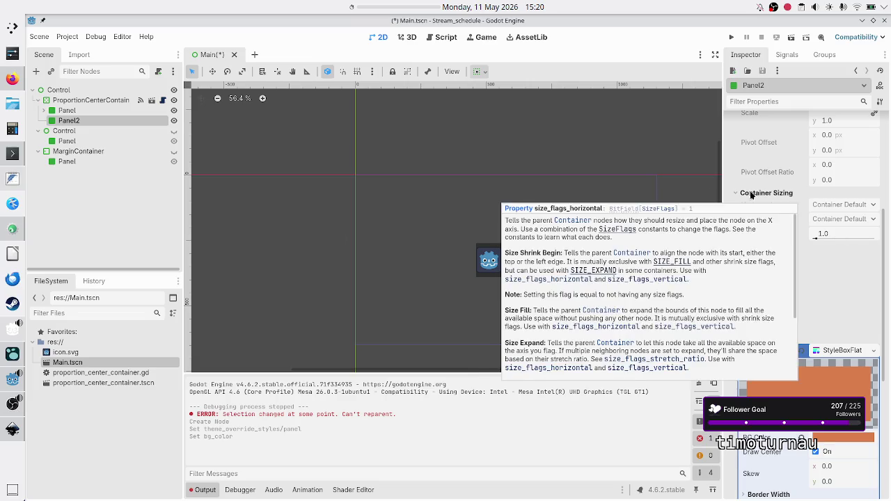
{"action": "left_click", "coordinate": [37, 73]}
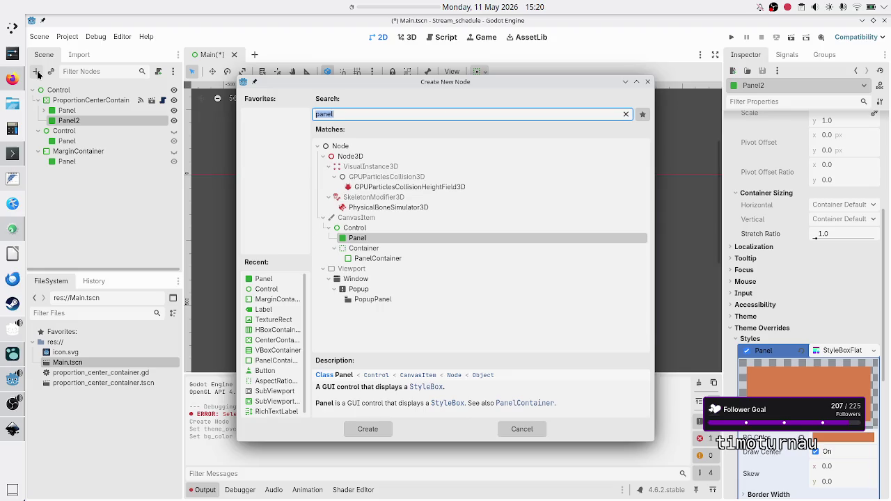
Add a Button child node to Panel2 and zoom the 2D canvas in on it
{"action": "type", "text": "button"}
{"action": "key", "text": "Return"}
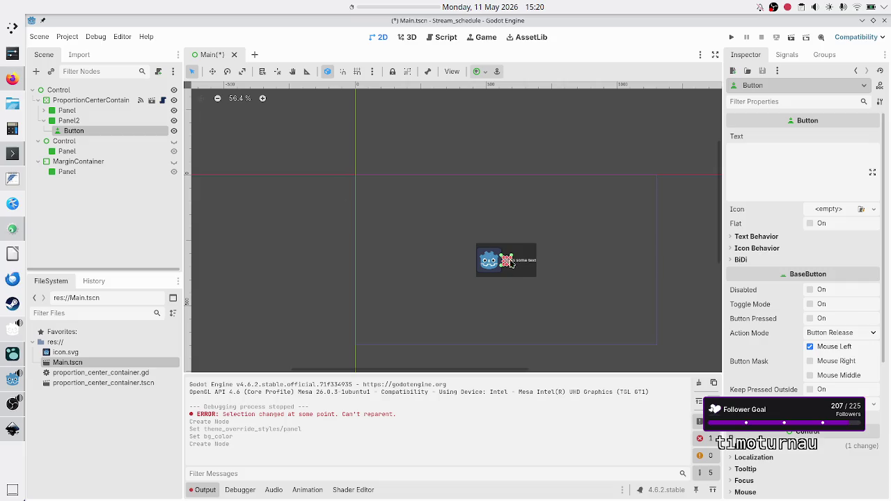
{"action": "scroll", "coordinate": [515, 270], "scroll_direction": "up", "scroll_amount": 2}
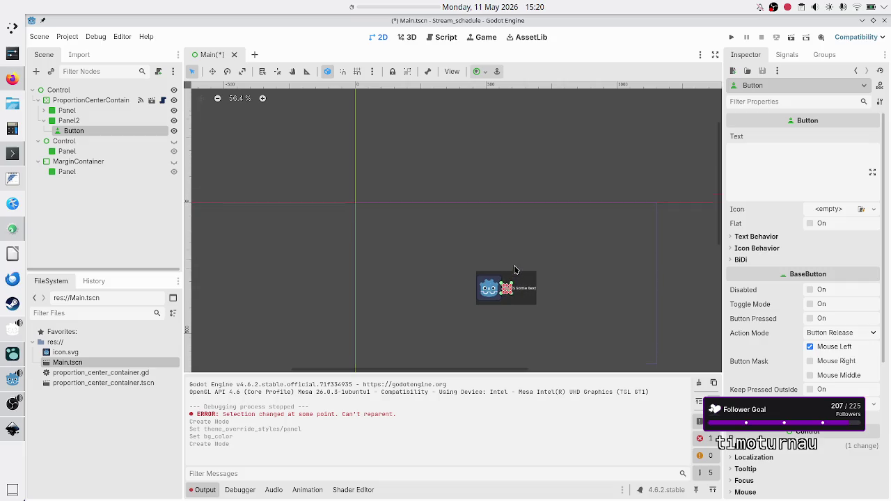
{"action": "scroll", "coordinate": [516, 270], "scroll_direction": "up", "scroll_amount": 8}
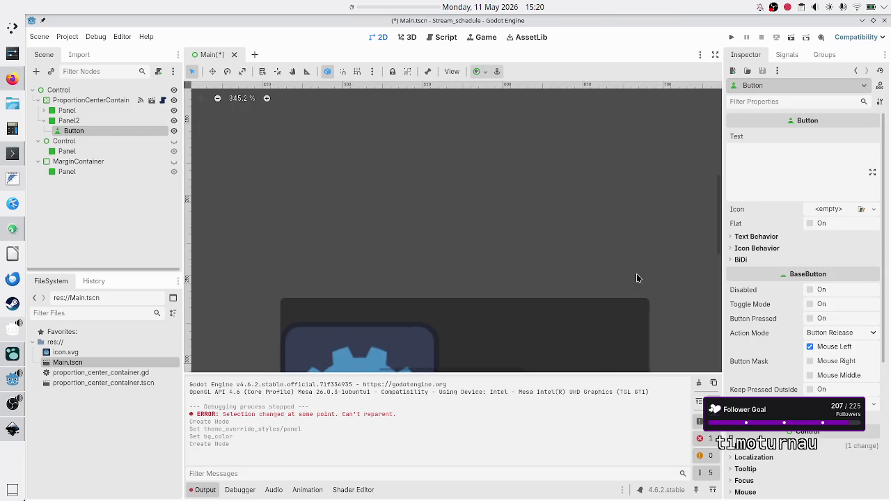
{"action": "scroll", "coordinate": [626, 281], "scroll_direction": "down", "scroll_amount": 2}
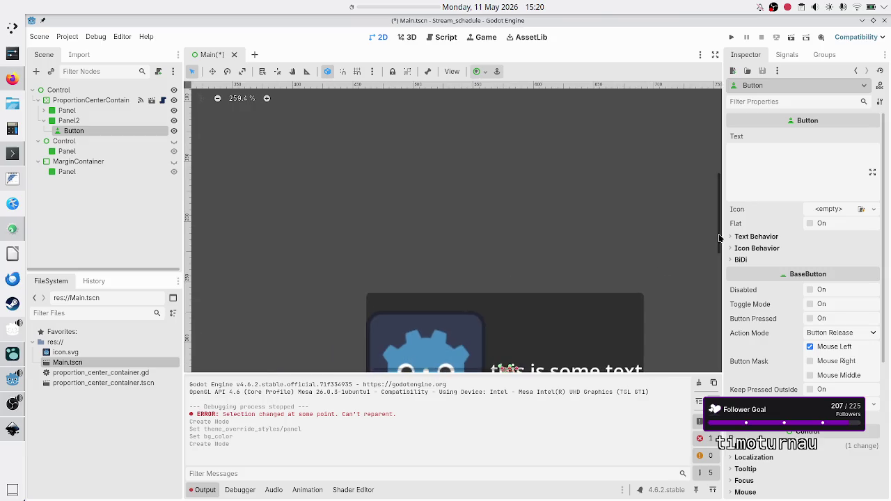
{"action": "mouse_move", "coordinate": [722, 239]}
{"action": "left_mouse_down"}
{"action": "mouse_move", "coordinate": [723, 259]}
{"action": "mouse_move", "coordinate": [712, 253]}
{"action": "left_mouse_up"}
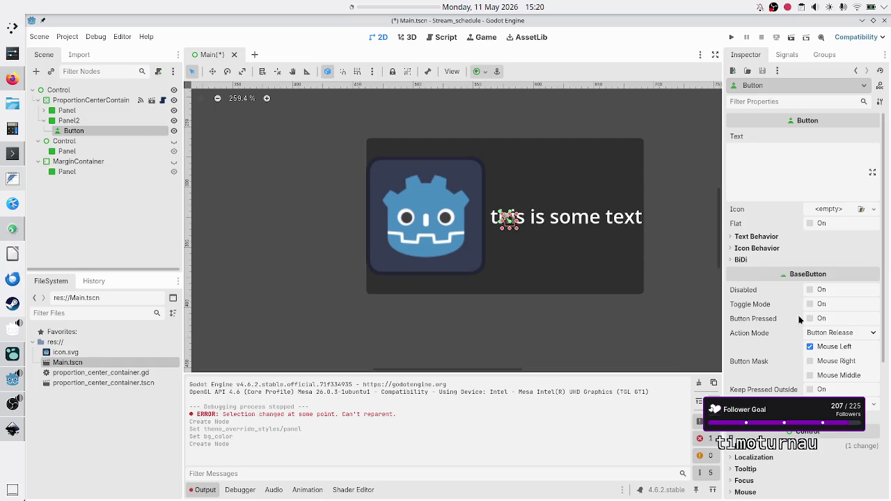
{"action": "scroll", "coordinate": [798, 325], "scroll_direction": "down", "scroll_amount": 5}
{"action": "left_click", "coordinate": [775, 256]}
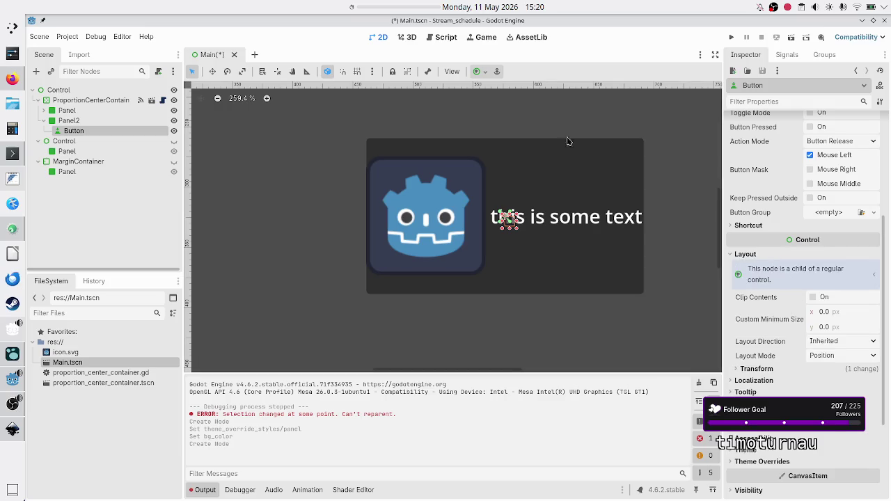
Apply the Full Rect anchor preset to the Button so it fills its parent
{"action": "left_click", "coordinate": [485, 73]}
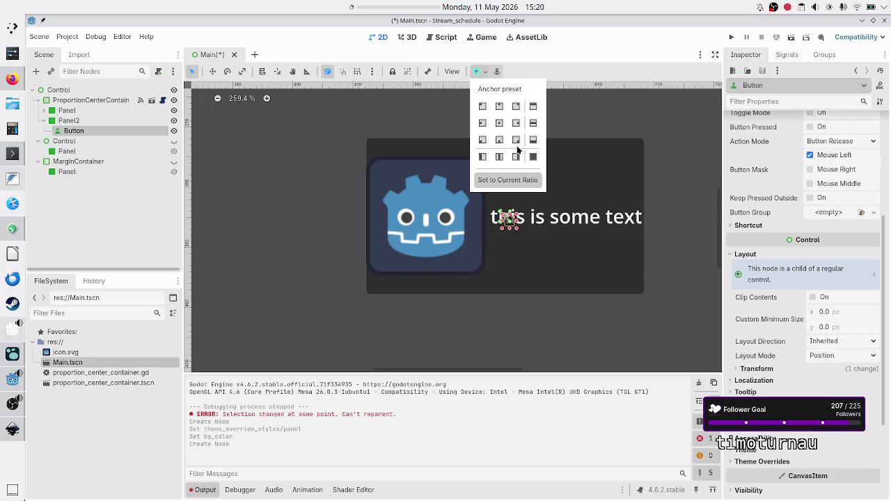
{"action": "left_click", "coordinate": [533, 157]}
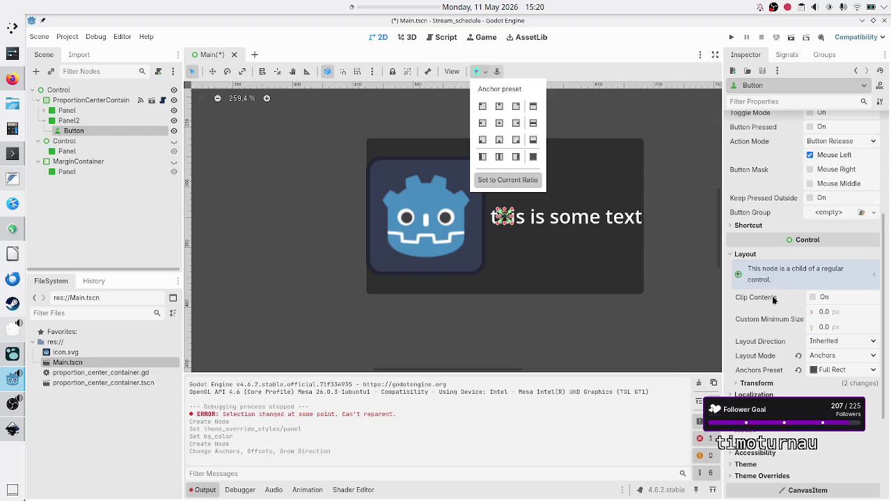
{"action": "left_click", "coordinate": [834, 317]}
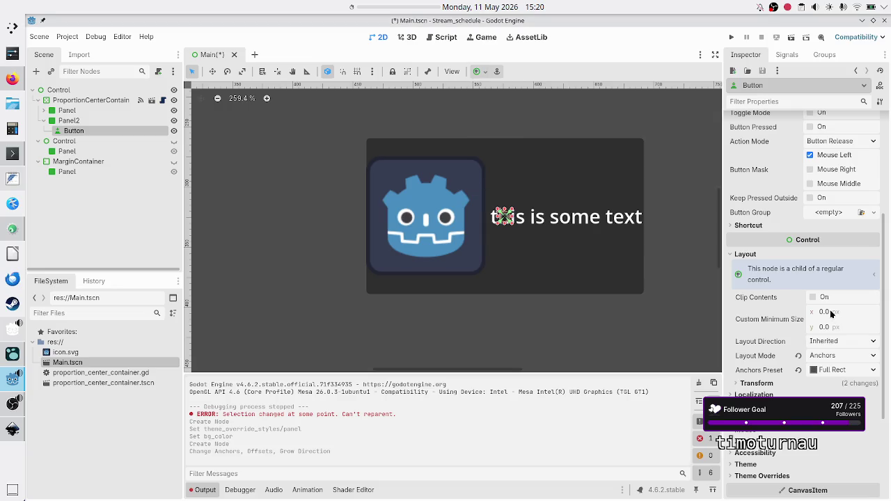
Set the Button's Custom Minimum Size to 75 × 75
{"action": "left_click", "coordinate": [832, 313]}
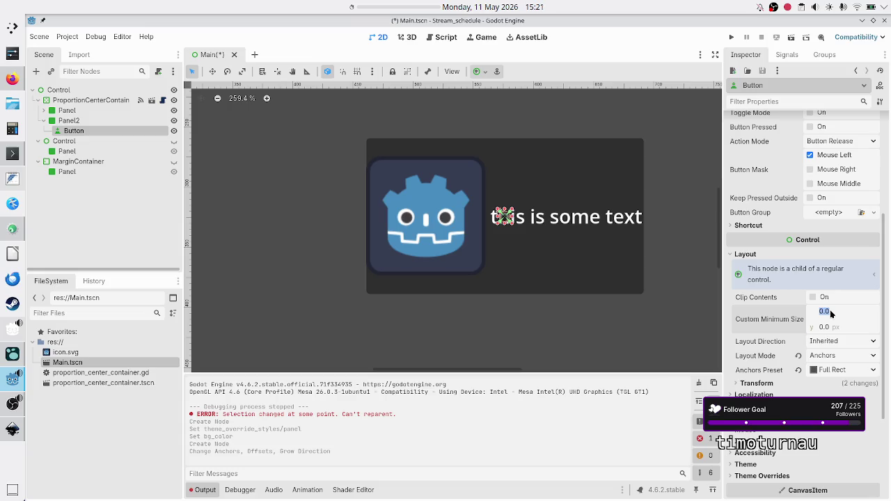
{"action": "type", "text": "75"}
{"action": "key", "text": "Return"}
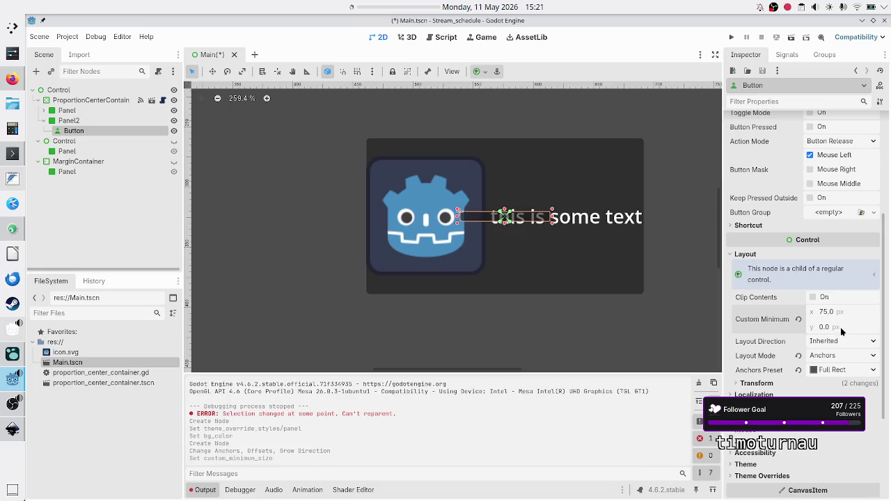
{"action": "type", "text": "75"}
{"action": "key", "text": "Return"}
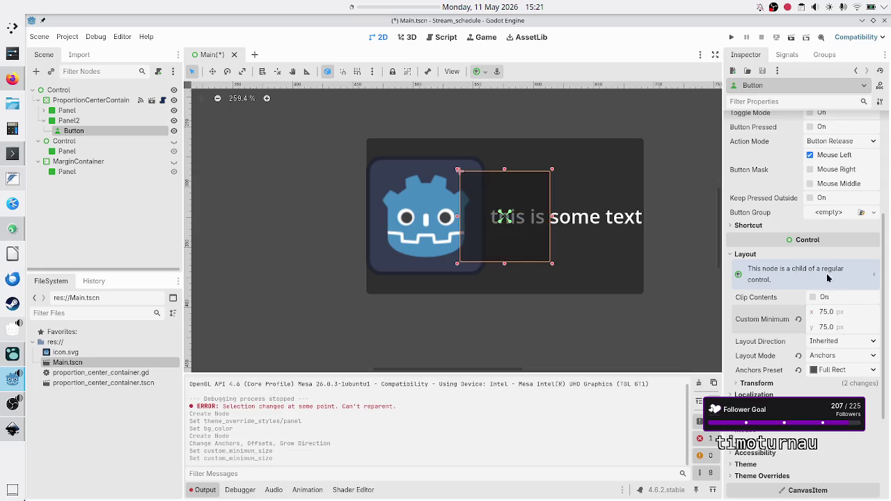
{"action": "left_click", "coordinate": [76, 121]}
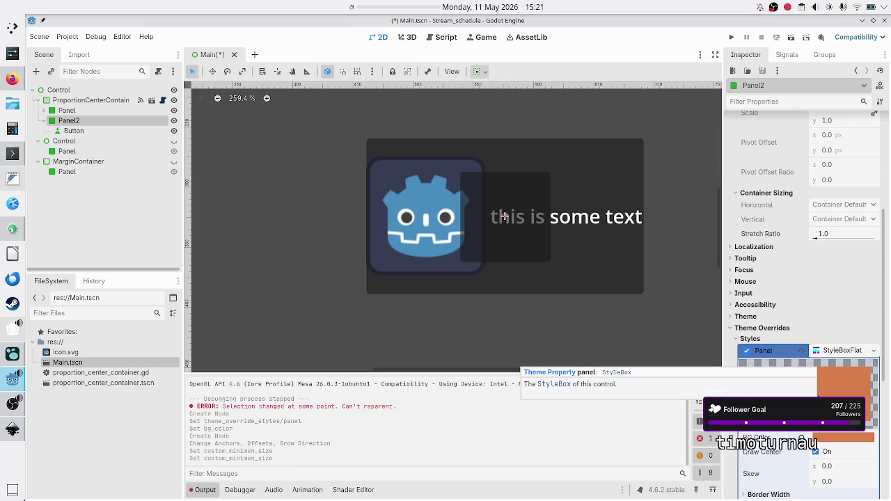
{"action": "scroll", "coordinate": [819, 398], "scroll_direction": "down", "scroll_amount": 5}
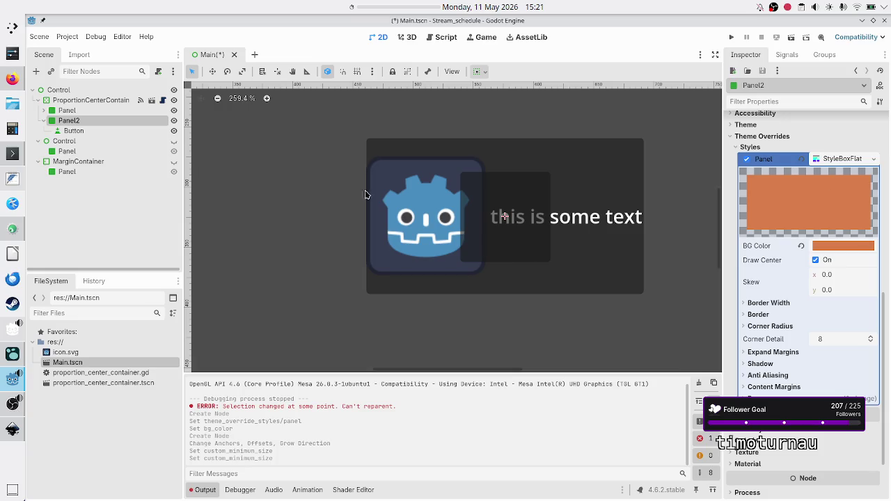
{"action": "left_click", "coordinate": [73, 132]}
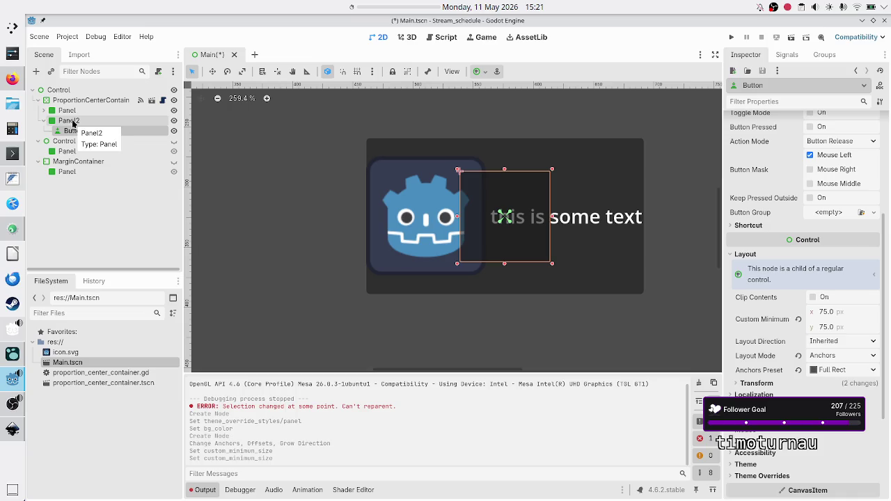
{"action": "left_click", "coordinate": [73, 124]}
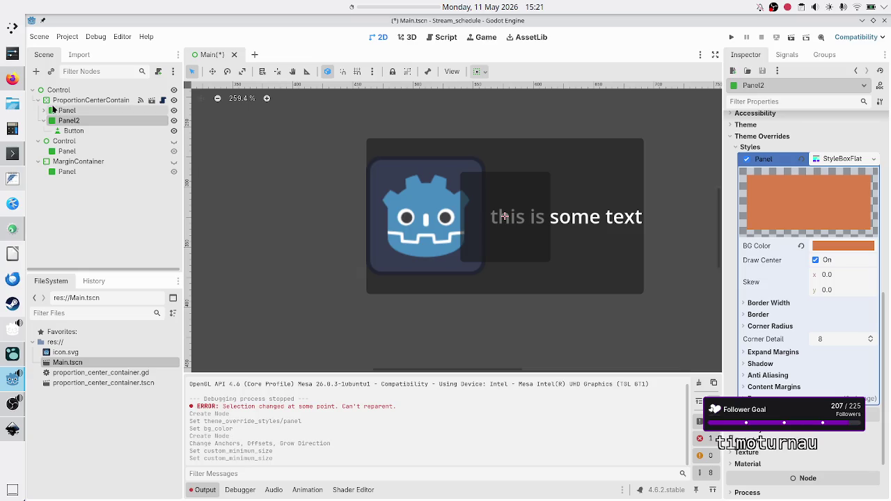
{"action": "left_click", "coordinate": [42, 111]}
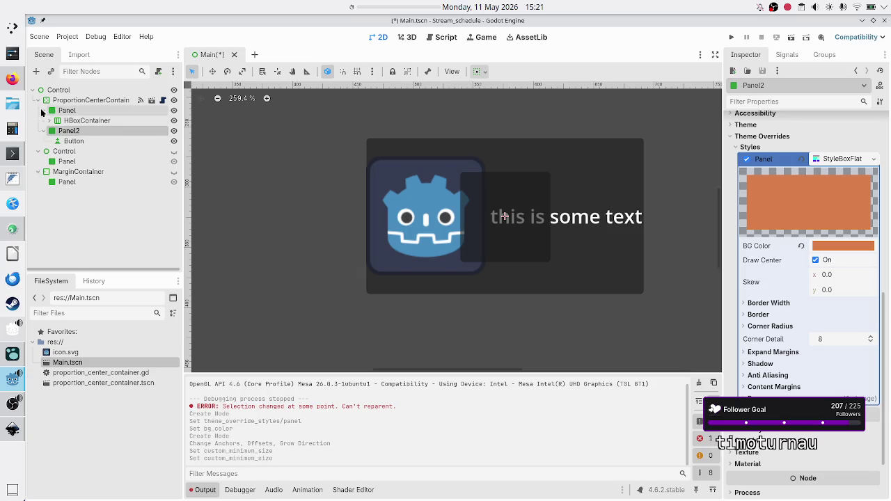
{"action": "left_click", "coordinate": [42, 111]}
{"action": "right_click", "coordinate": [73, 121]}
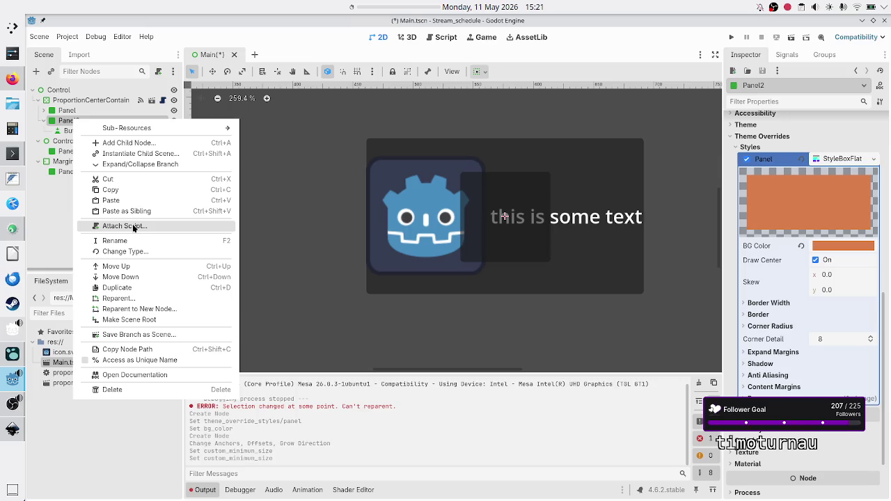
Change Panel2's node type to PanelContainer, keeping its Button child
{"action": "left_click", "coordinate": [127, 252]}
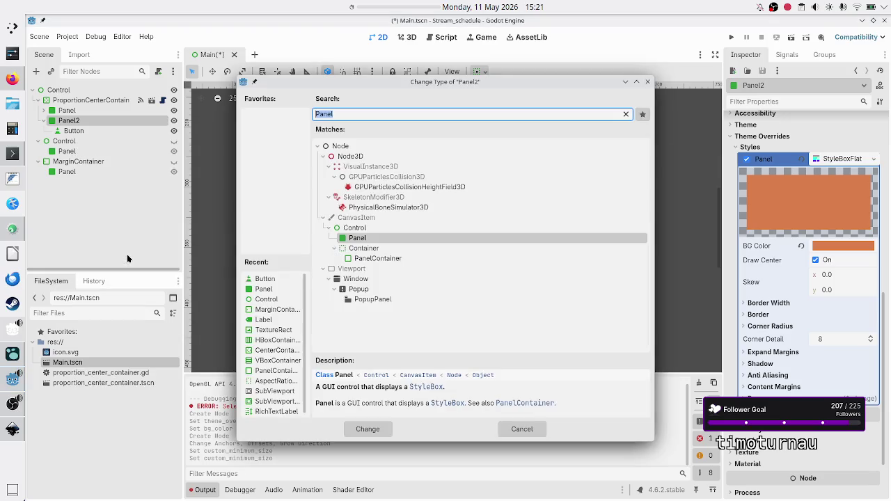
{"action": "double_click", "coordinate": [384, 259]}
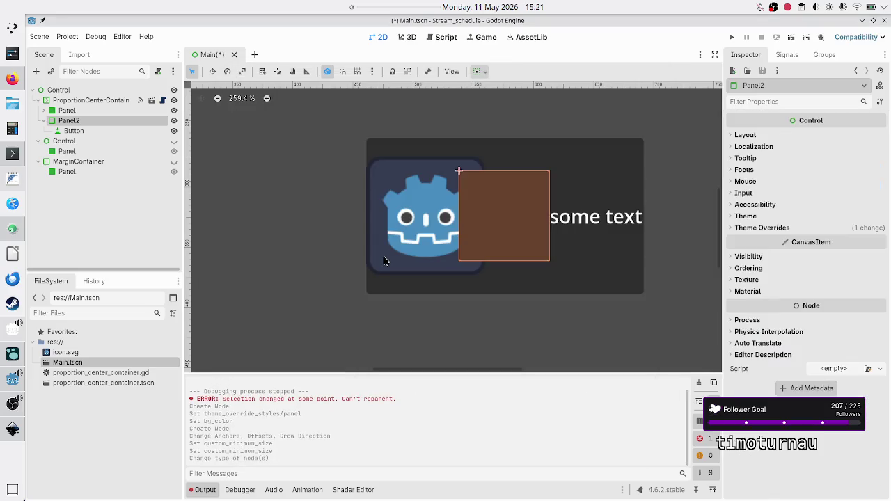
{"action": "left_click", "coordinate": [79, 135]}
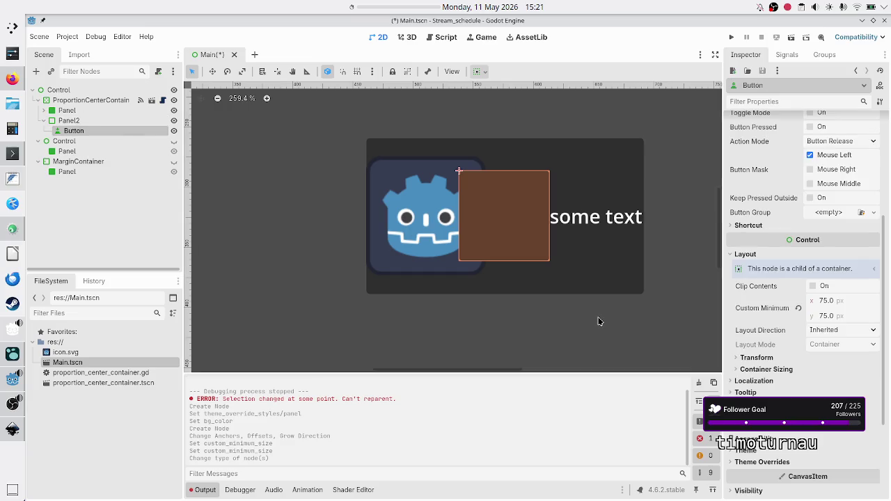
Reset the Button's Custom Minimum Size to 0 × 0 and review its Container Sizing
{"action": "left_click", "coordinate": [623, 328]}
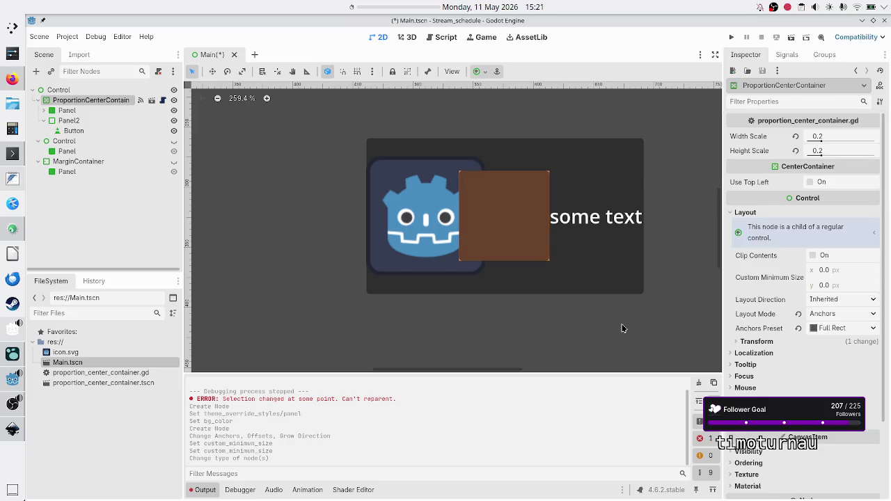
{"action": "left_click", "coordinate": [97, 132]}
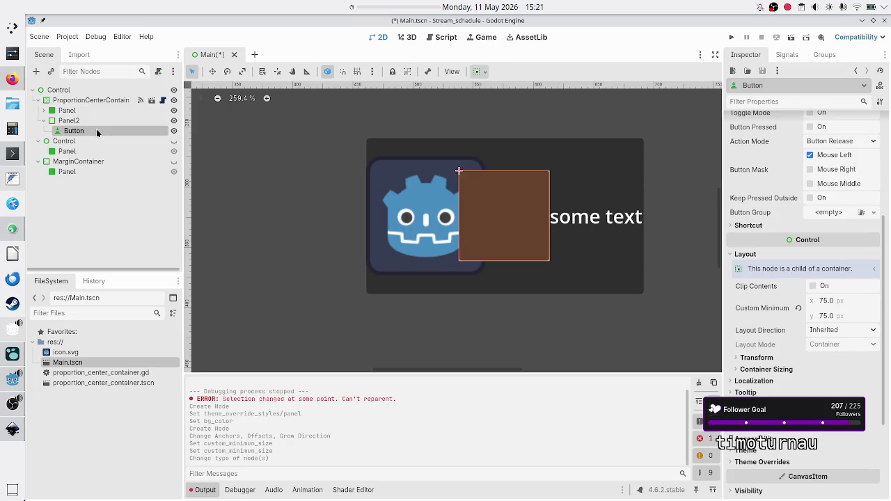
{"action": "left_click", "coordinate": [799, 309]}
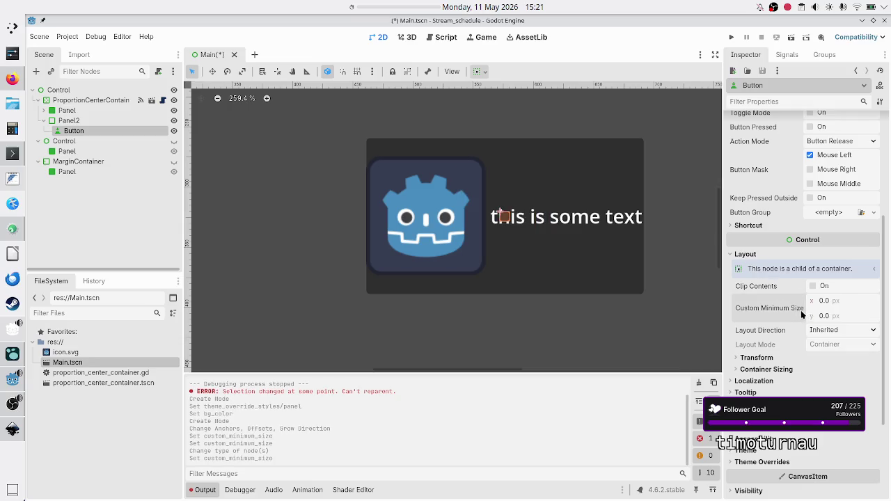
{"action": "left_click", "coordinate": [93, 120]}
{"action": "left_click", "coordinate": [93, 130]}
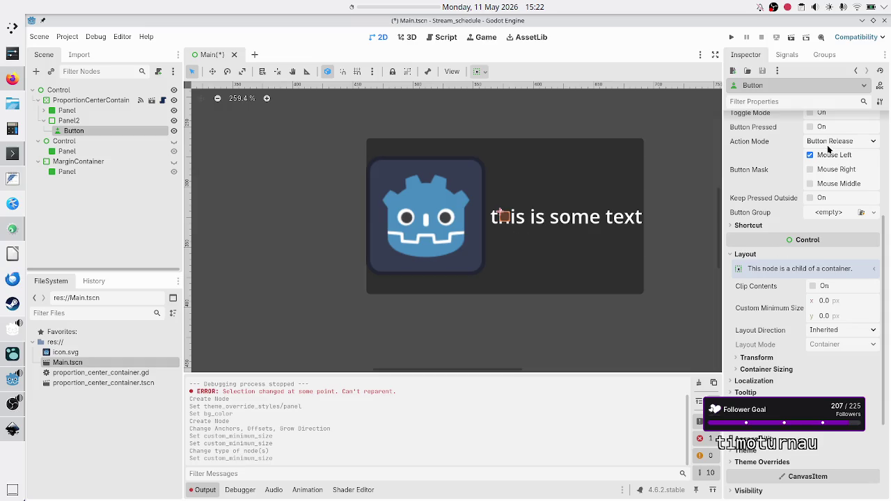
{"action": "left_click", "coordinate": [775, 369]}
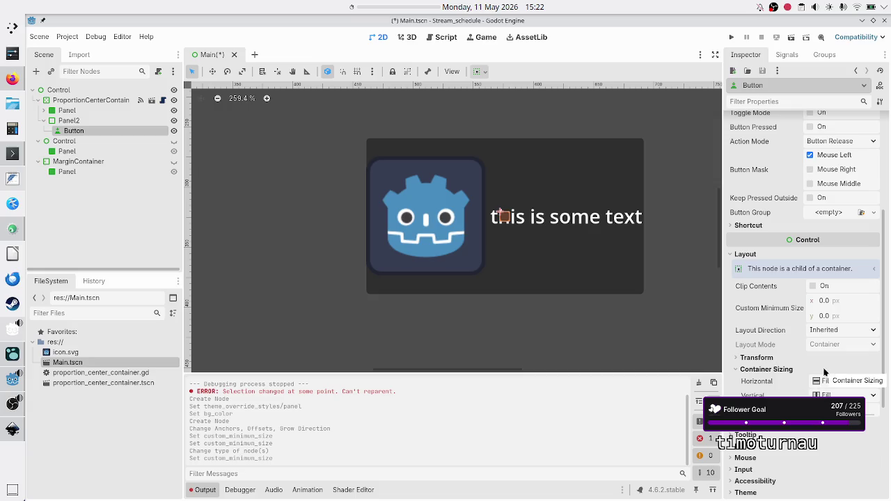
{"action": "scroll", "coordinate": [801, 304], "scroll_direction": "up", "scroll_amount": 5}
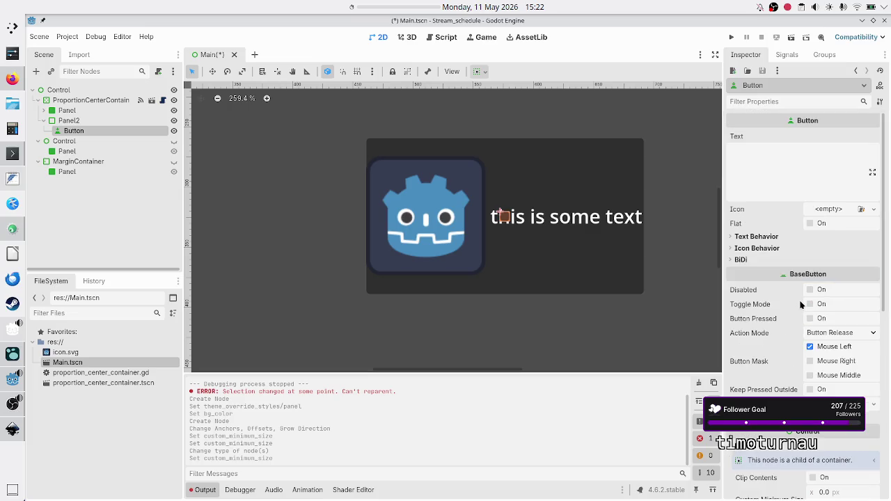
{"action": "scroll", "coordinate": [801, 304], "scroll_direction": "down", "scroll_amount": 7}
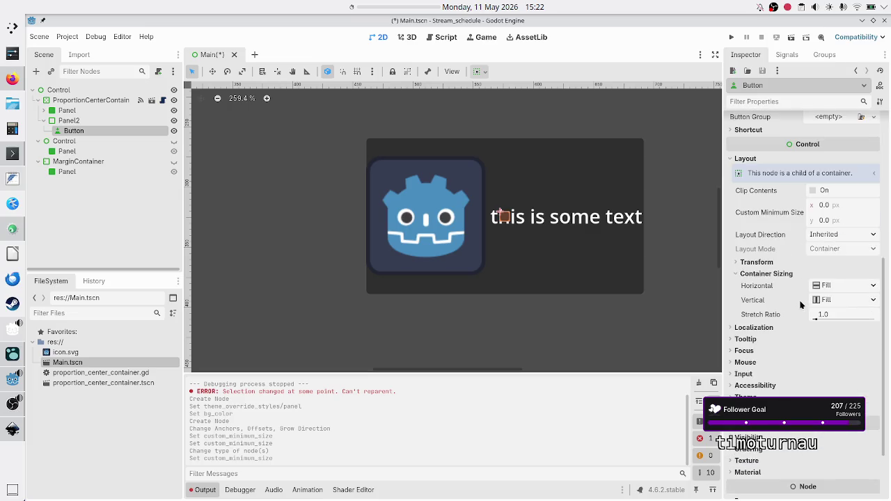
{"action": "scroll", "coordinate": [800, 305], "scroll_direction": "up", "scroll_amount": 1}
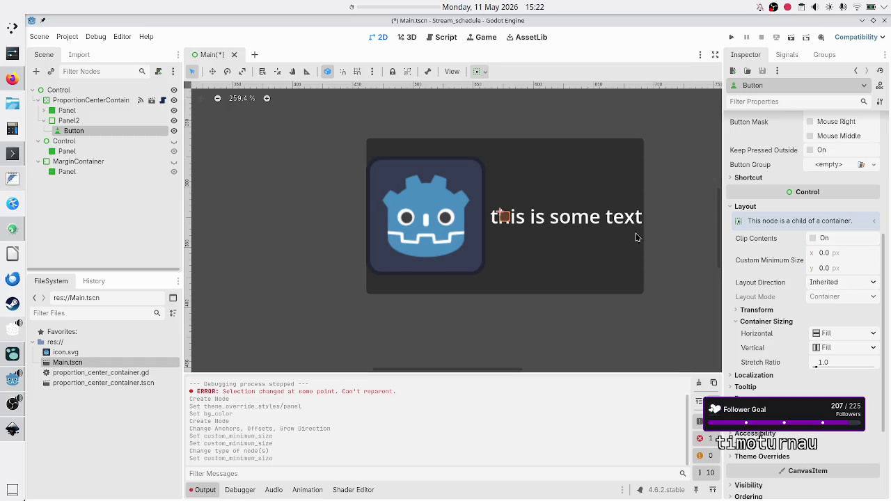
Check Panel2's Transform, now 8 × 8 px at position 572, 320
{"action": "left_click", "coordinate": [69, 120]}
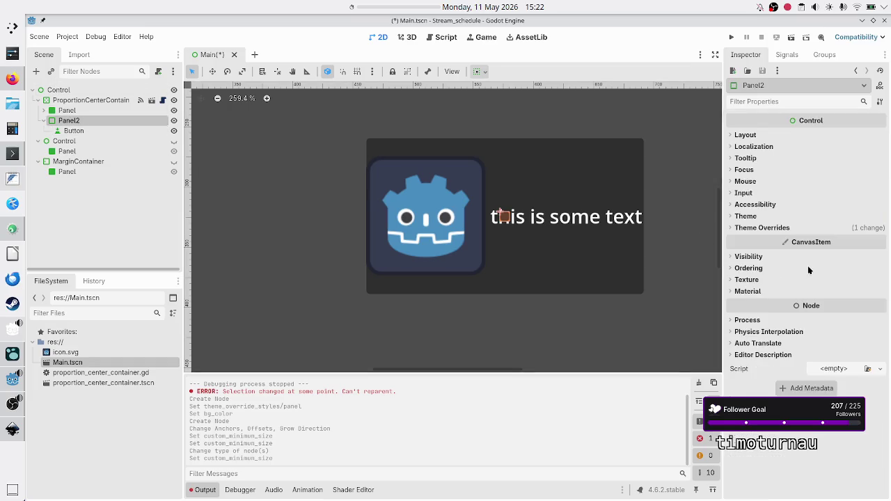
{"action": "left_click", "coordinate": [745, 135]}
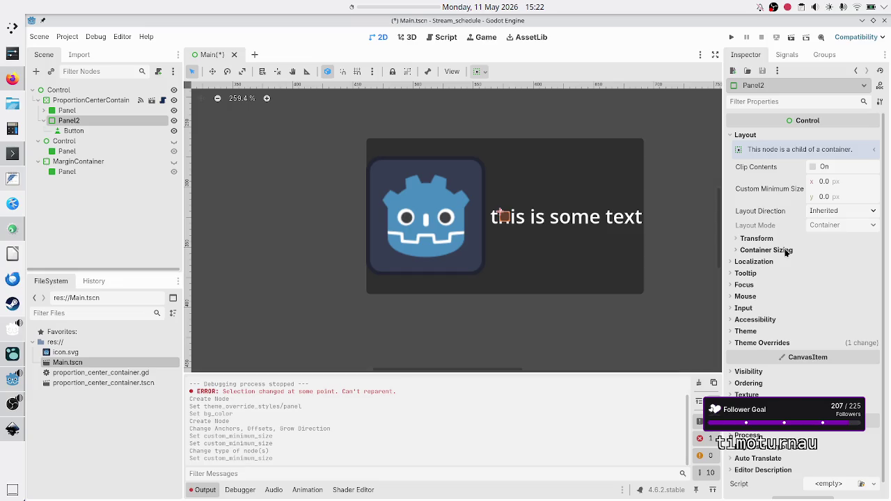
{"action": "left_click", "coordinate": [756, 238]}
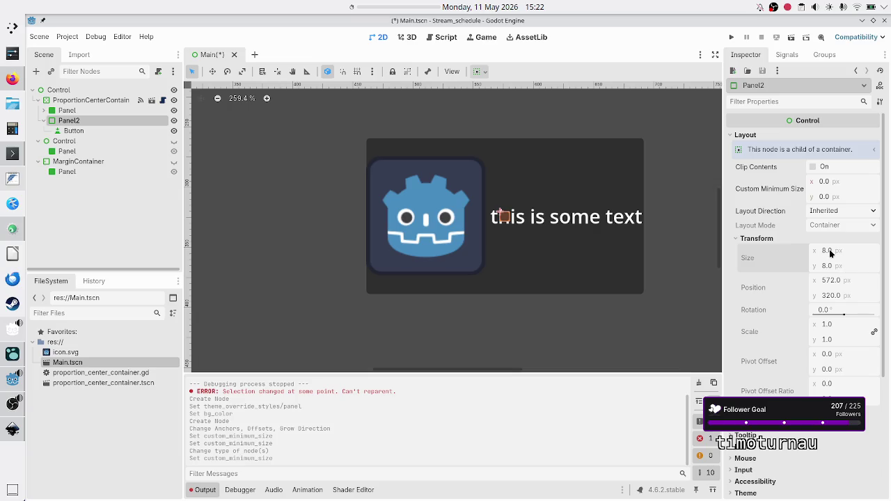
{"action": "left_click", "coordinate": [73, 131]}
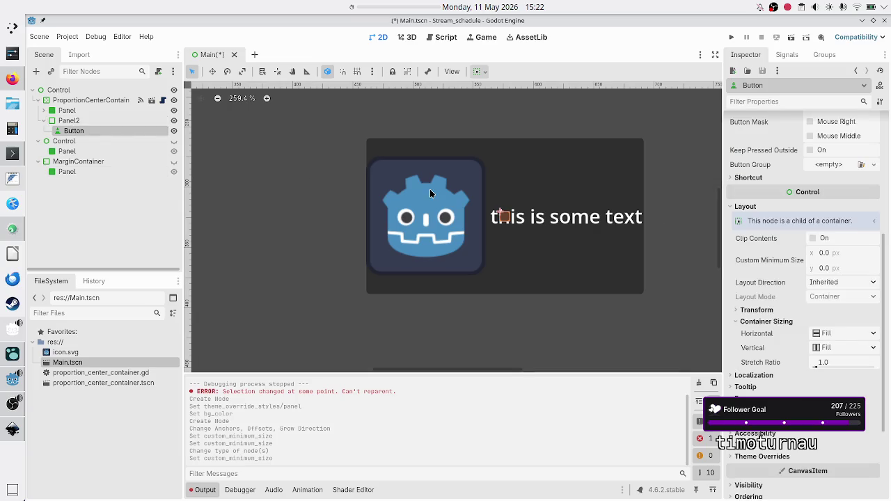
Enter 75 for both the Button's minimum width and minimum height
{"action": "left_click", "coordinate": [845, 256]}
{"action": "type", "text": "7"}
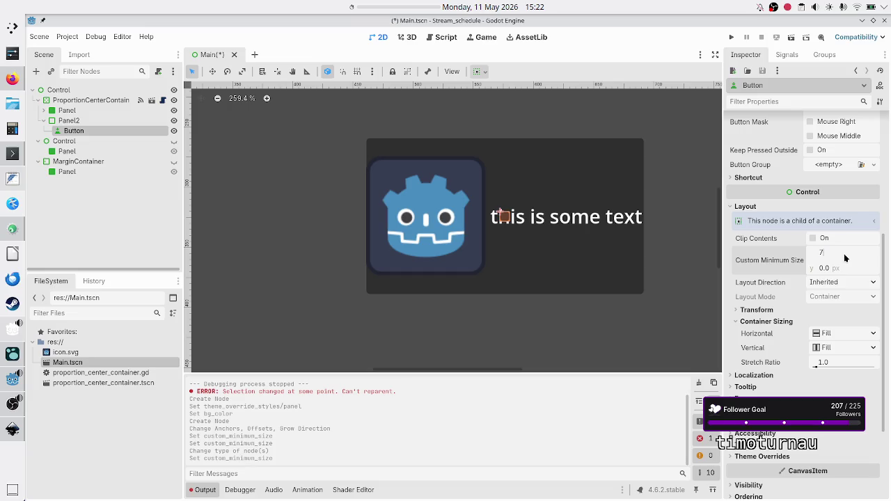
{"action": "type", "text": "5"}
{"action": "key", "text": "Return"}
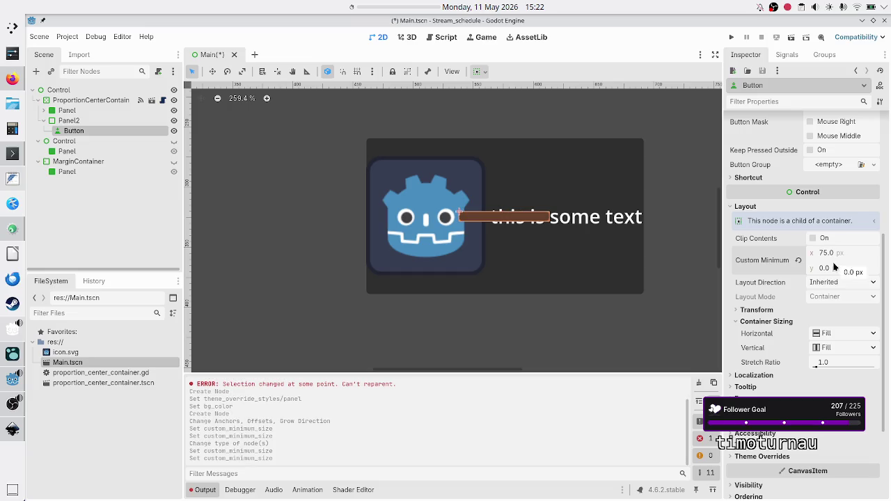
{"action": "left_click", "coordinate": [835, 269]}
{"action": "type", "text": "75"}
{"action": "key", "text": "Return"}
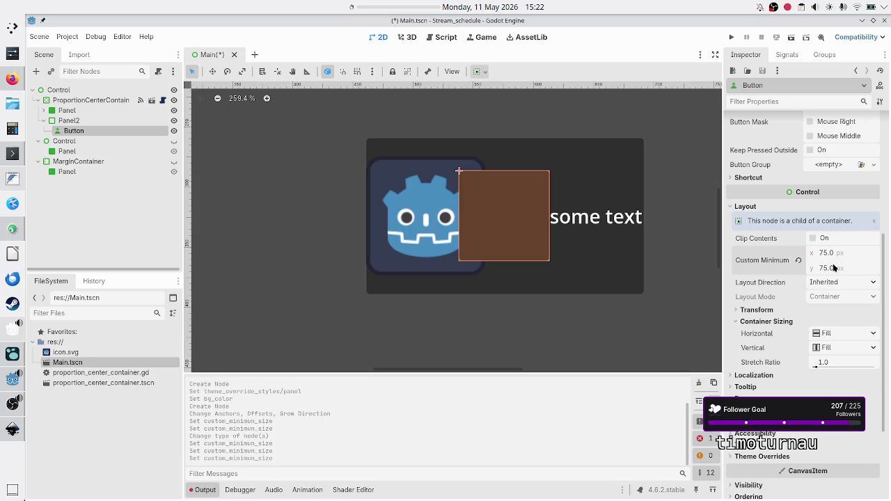
{"action": "scroll", "coordinate": [839, 303], "scroll_direction": "down", "scroll_amount": 3}
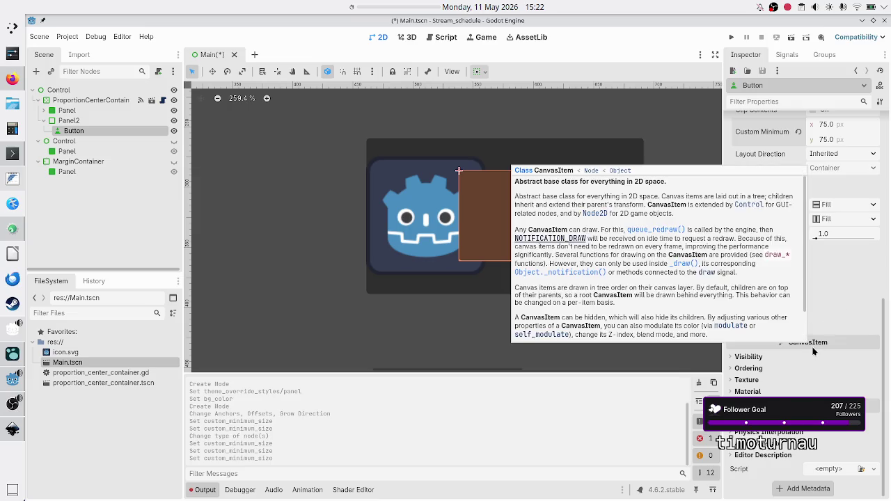
{"action": "scroll", "coordinate": [825, 267], "scroll_direction": "up", "scroll_amount": 8}
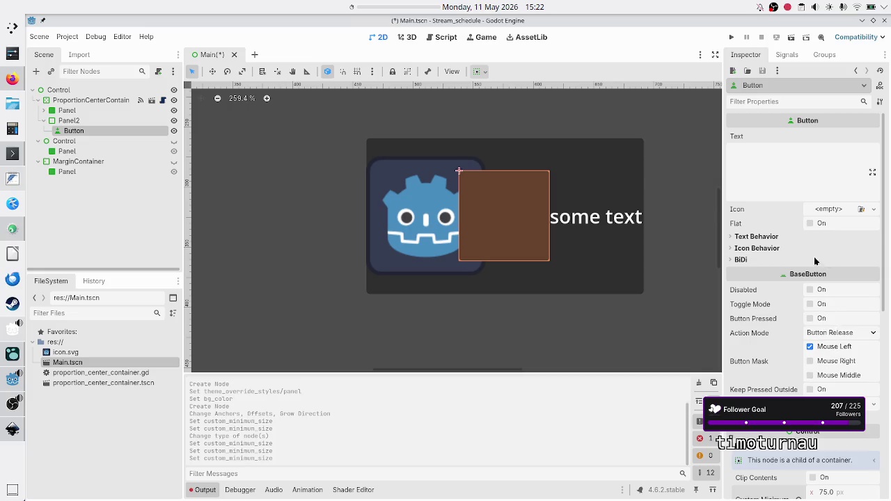
Set the Button's label text to 'btn'
{"action": "left_click", "coordinate": [796, 162]}
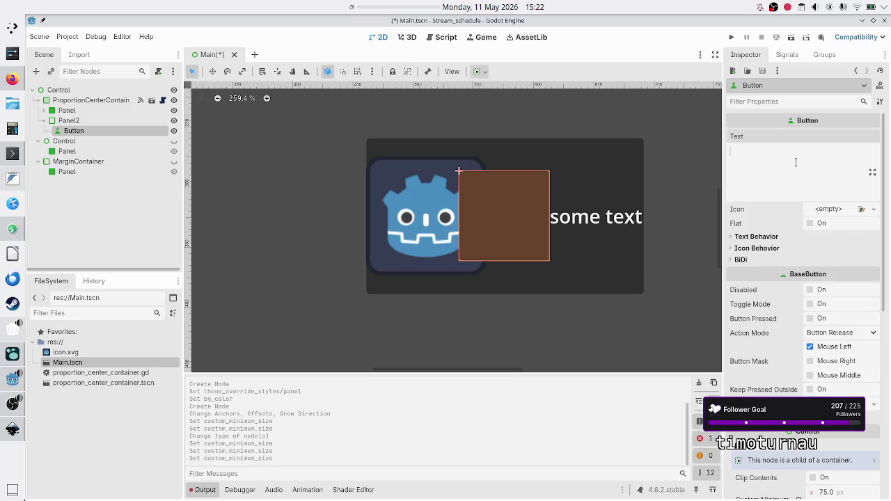
{"action": "type", "text": "btn"}
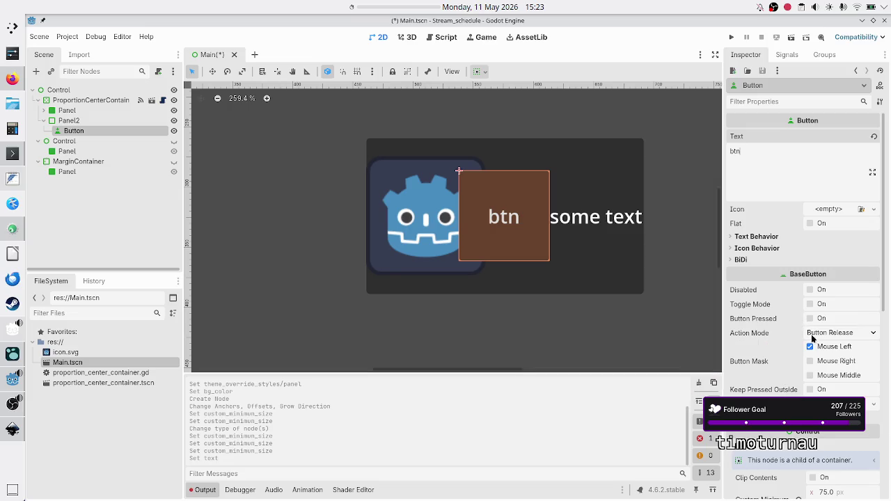
{"action": "mouse_move", "coordinate": [789, 373]}
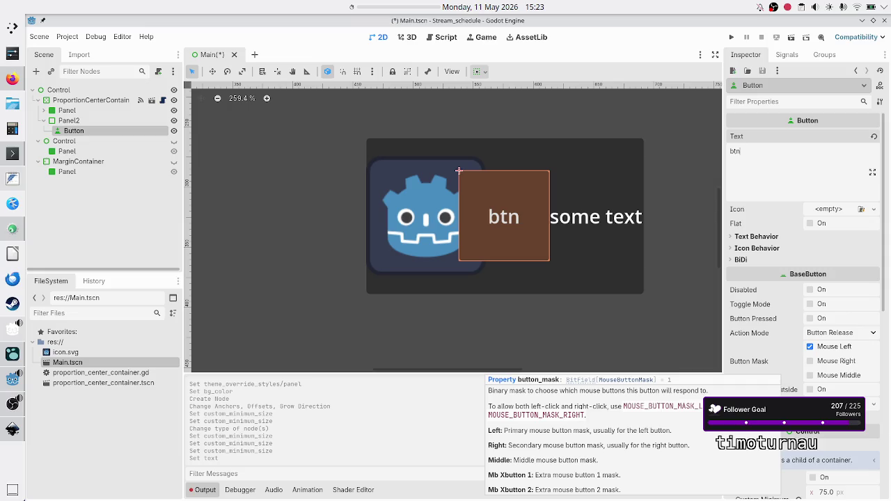
Turn on the Button's Flat option so Panel2's orange background shows through
{"action": "scroll", "coordinate": [789, 372], "scroll_direction": "down", "scroll_amount": 5}
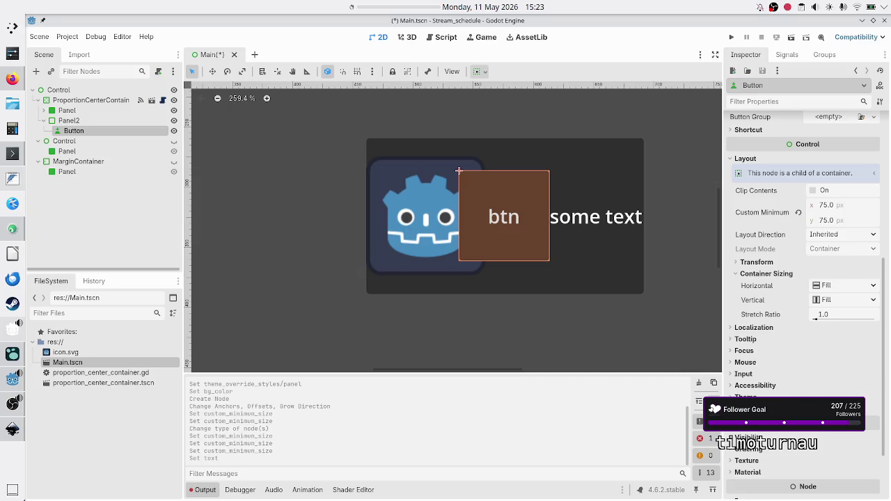
{"action": "left_click", "coordinate": [745, 396]}
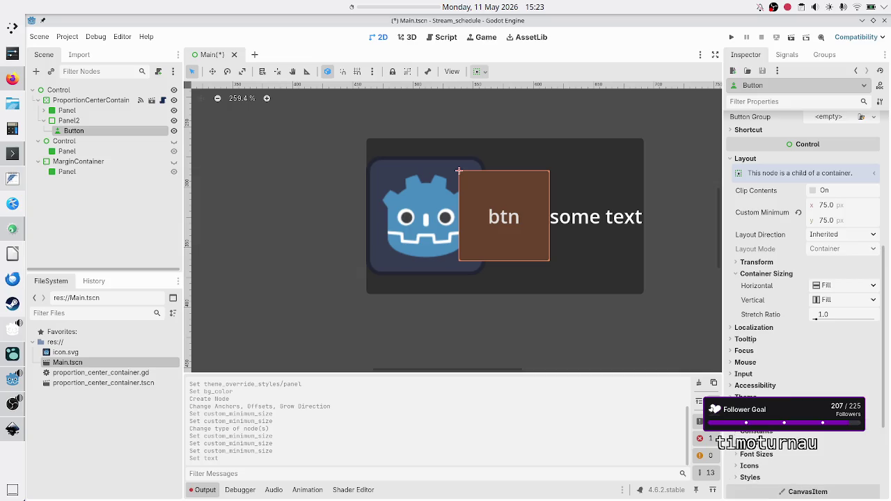
{"action": "left_click", "coordinate": [753, 480]}
{"action": "scroll", "coordinate": [780, 449], "scroll_direction": "down", "scroll_amount": 5}
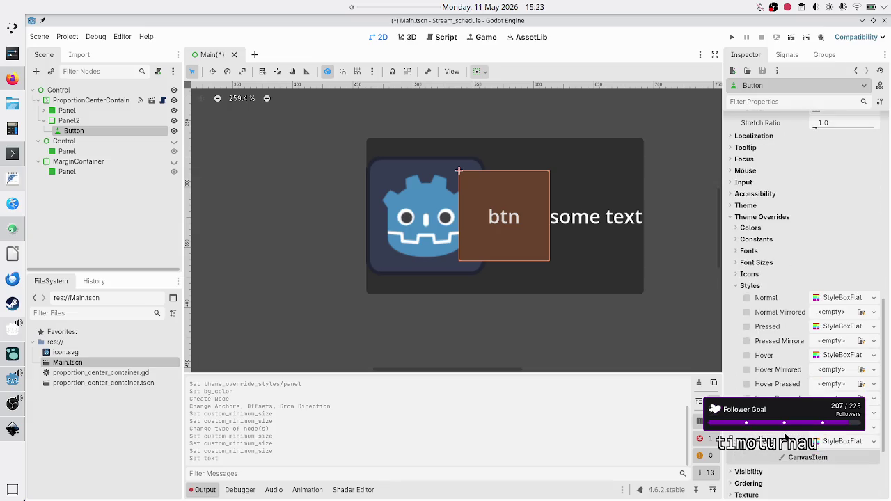
{"action": "scroll", "coordinate": [785, 437], "scroll_direction": "up", "scroll_amount": 10}
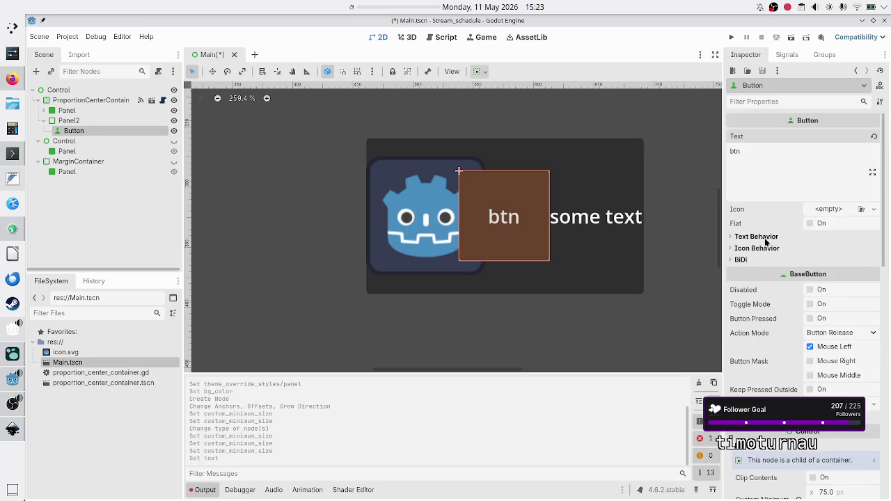
{"action": "left_click", "coordinate": [810, 224]}
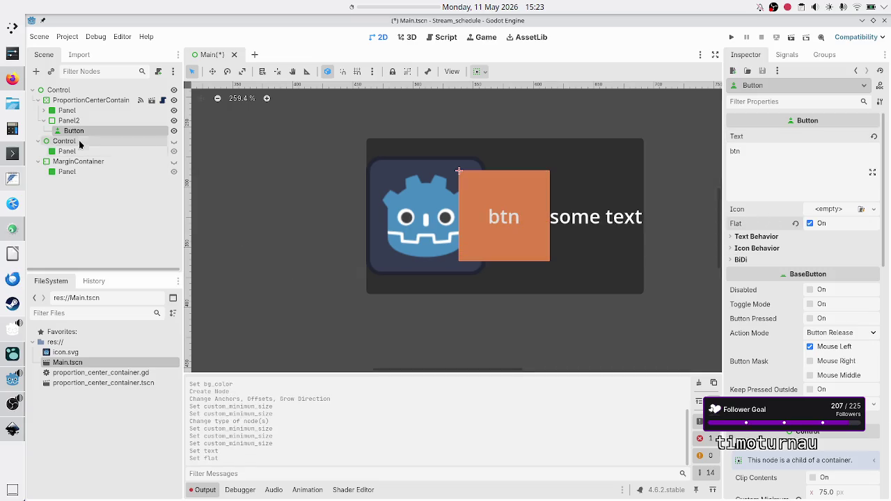
{"action": "left_click", "coordinate": [81, 122]}
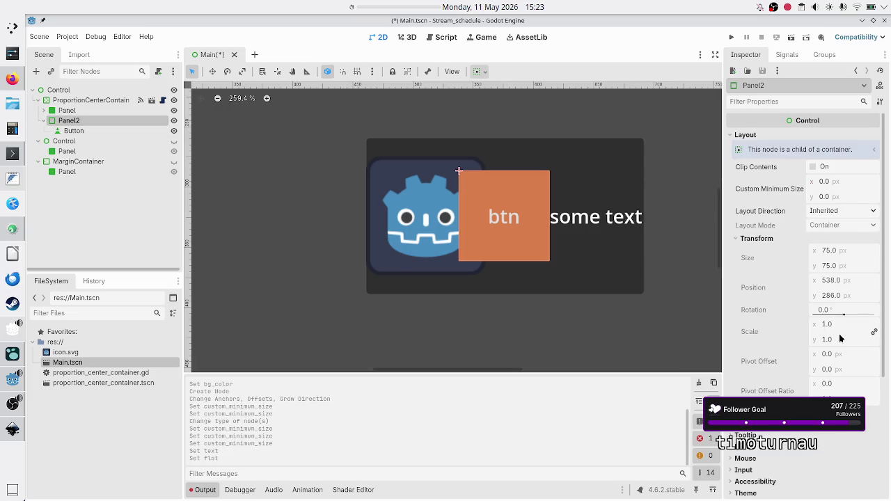
Expand Panel2's StyleBoxFlat border width settings and raise the left border to 6 px
{"action": "scroll", "coordinate": [793, 362], "scroll_direction": "down", "scroll_amount": 5}
{"action": "left_click", "coordinate": [786, 328]}
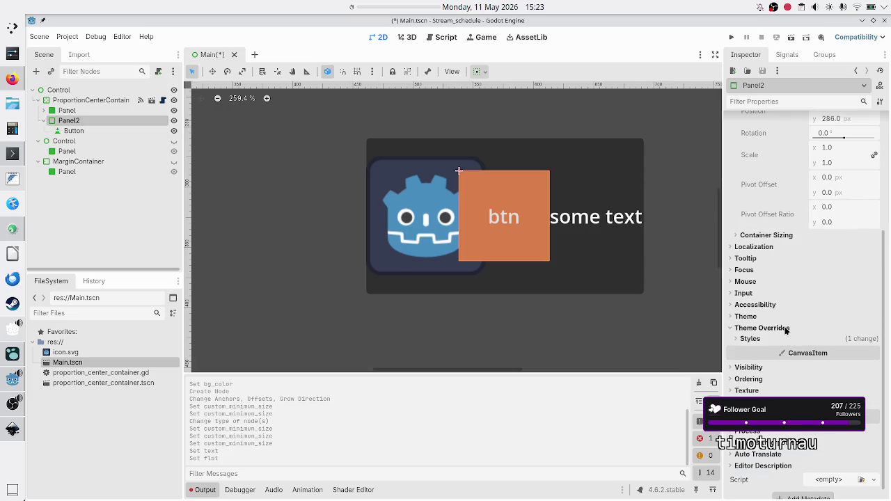
{"action": "left_click", "coordinate": [763, 340]}
{"action": "left_click", "coordinate": [842, 350]}
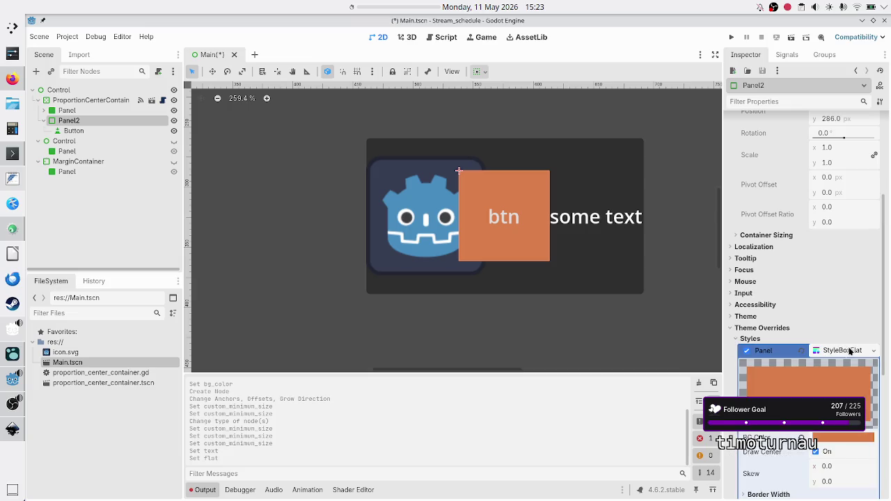
{"action": "scroll", "coordinate": [821, 389], "scroll_direction": "down", "scroll_amount": 3}
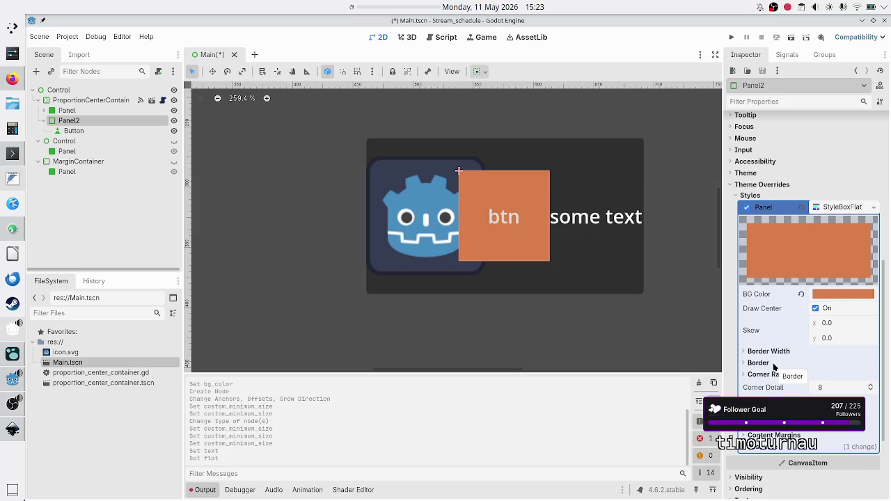
{"action": "left_click", "coordinate": [759, 362]}
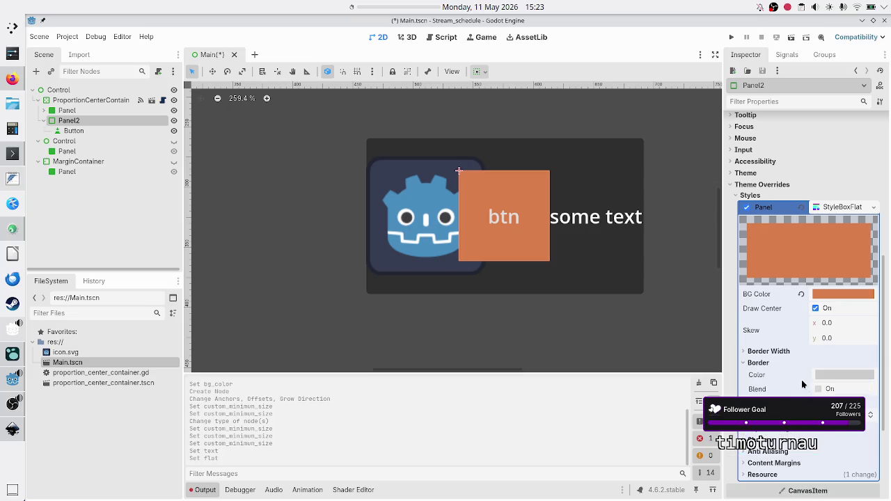
{"action": "left_click", "coordinate": [769, 351]}
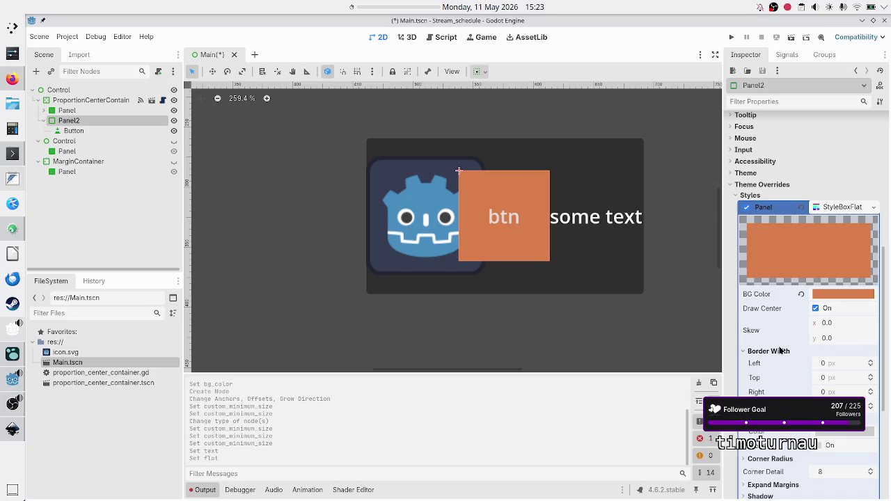
{"action": "double_click", "coordinate": [871, 361]}
{"action": "double_click", "coordinate": [872, 361]}
{"action": "double_click", "coordinate": [872, 362]}
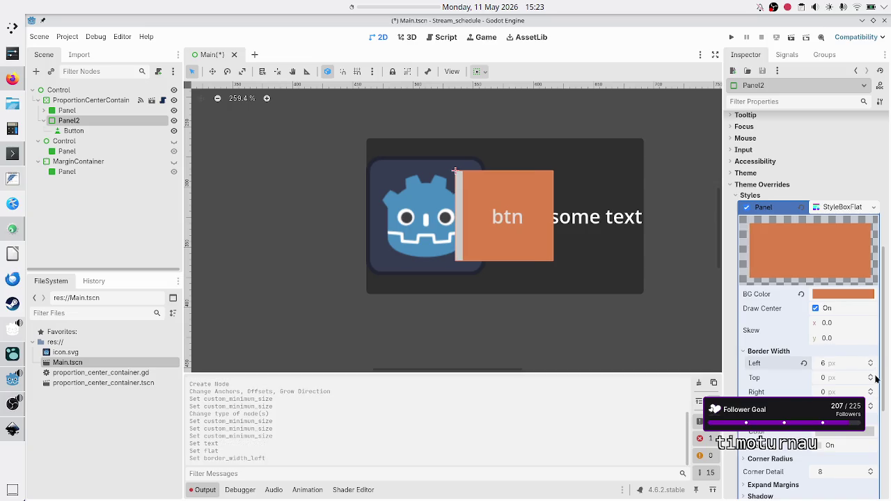
Raise the top border to 7 px, the right to 6 px, and increase the bottom border
{"action": "left_click", "coordinate": [872, 376]}
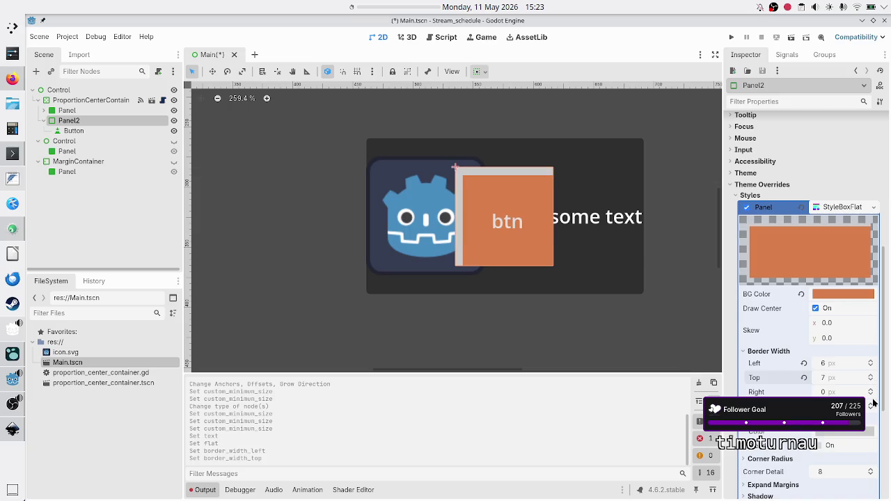
{"action": "triple_click", "coordinate": [872, 390]}
{"action": "double_click", "coordinate": [872, 390]}
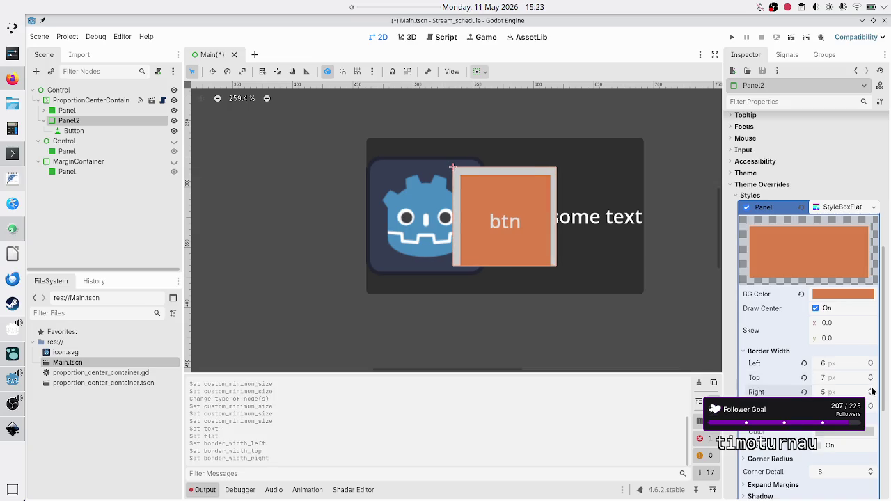
{"action": "left_click", "coordinate": [872, 390]}
{"action": "left_click", "coordinate": [873, 407]}
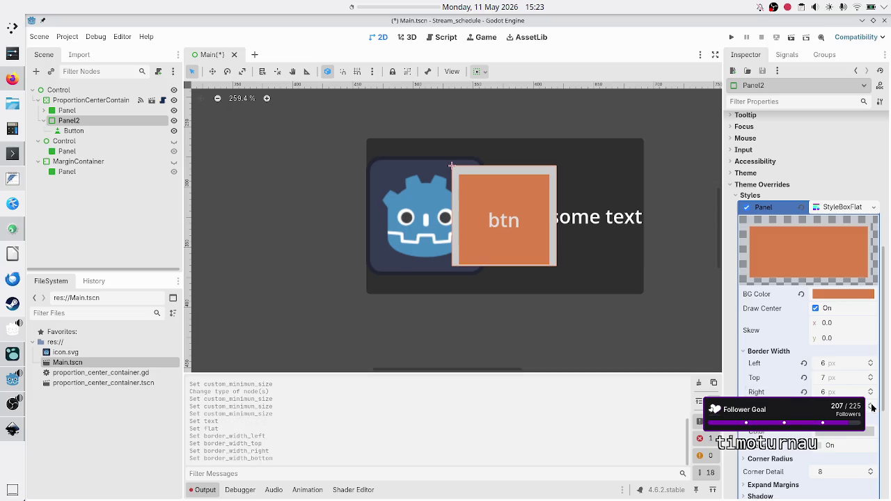
{"action": "left_click", "coordinate": [873, 407]}
{"action": "left_click", "coordinate": [872, 407]}
{"action": "left_click", "coordinate": [872, 407]}
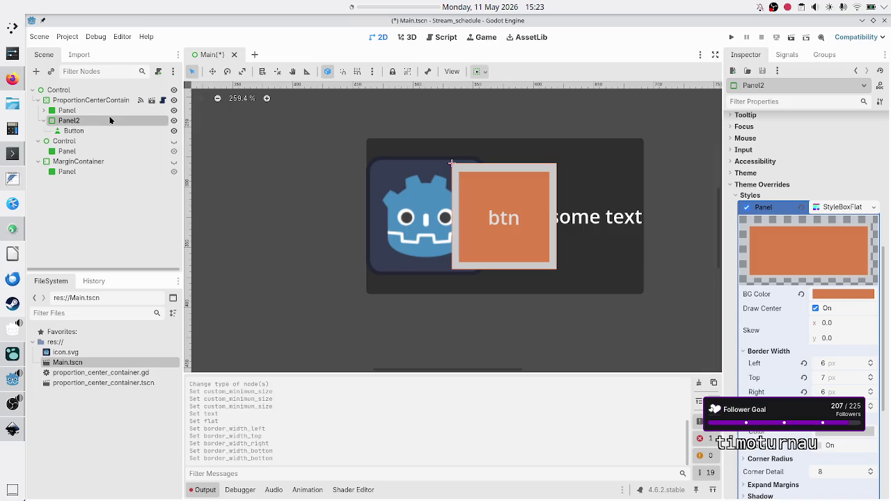
{"action": "left_click", "coordinate": [85, 101]}
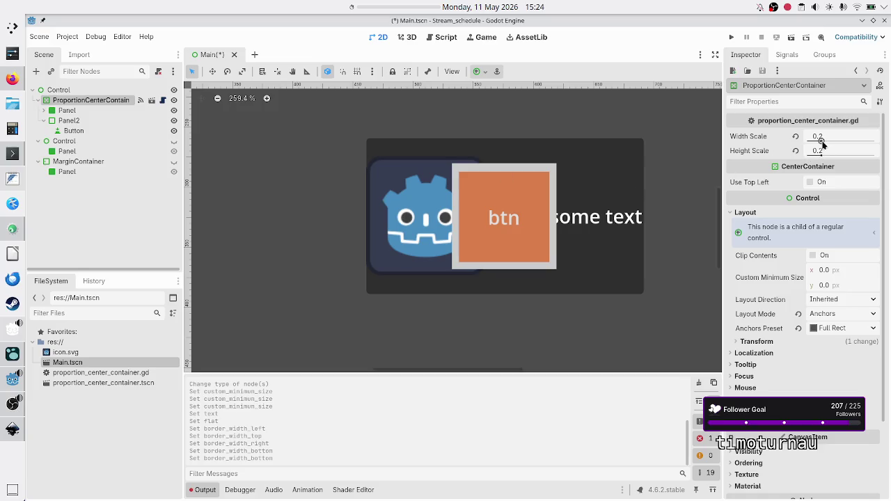
Drag the ProportionCenterContainer's Width Scale to 0.241 and open proportion_center_container.gd
{"action": "mouse_move", "coordinate": [829, 143]}
{"action": "left_mouse_down"}
{"action": "mouse_move", "coordinate": [837, 145]}
{"action": "mouse_move", "coordinate": [820, 144]}
{"action": "mouse_move", "coordinate": [822, 151]}
{"action": "left_mouse_up"}
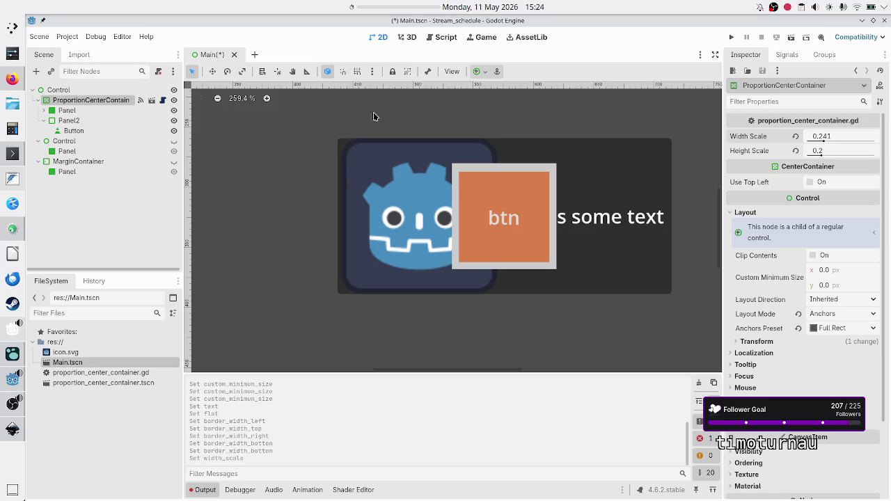
{"action": "left_click", "coordinate": [442, 37]}
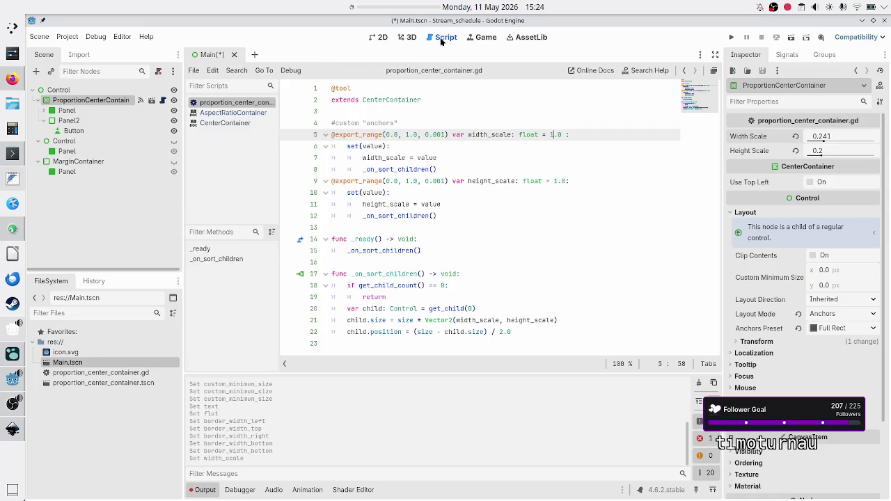
Insert a 'for c in get_child_count():' loop header above the child assignment at line 20
{"action": "left_click", "coordinate": [490, 307]}
{"action": "key", "text": "ctrl+shift+Return"}
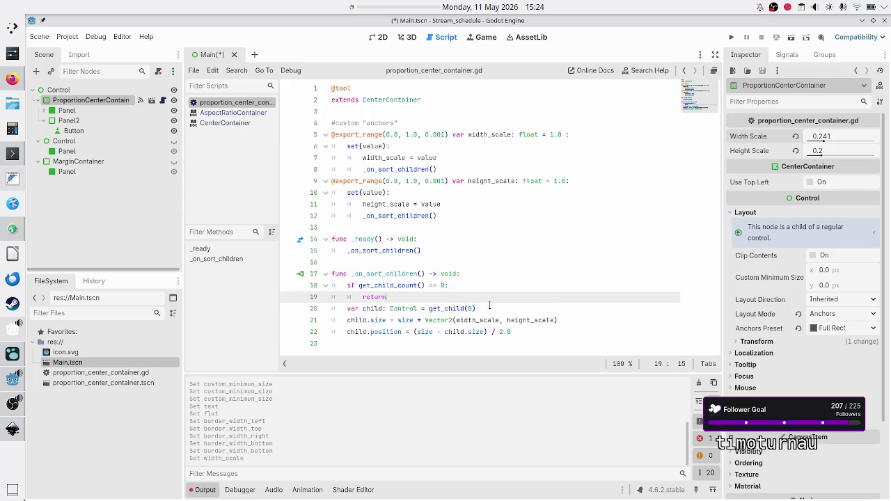
{"action": "type", "text": "for"}
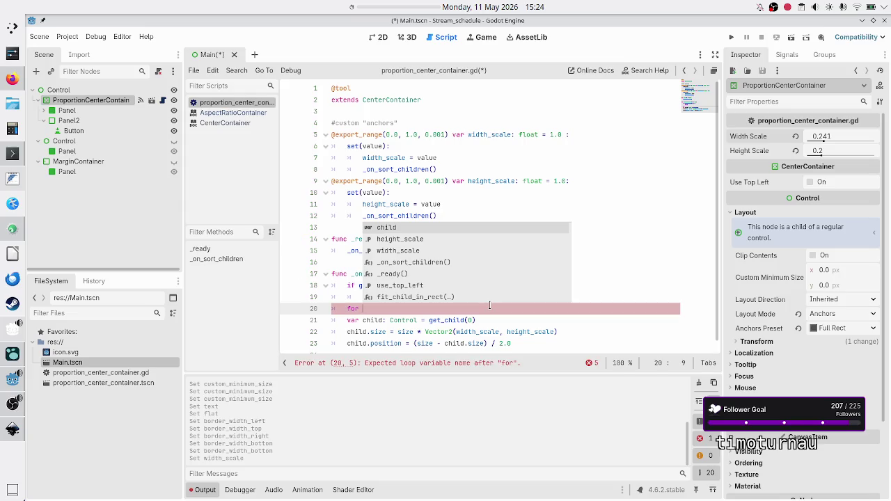
{"action": "type", "text": " c"}
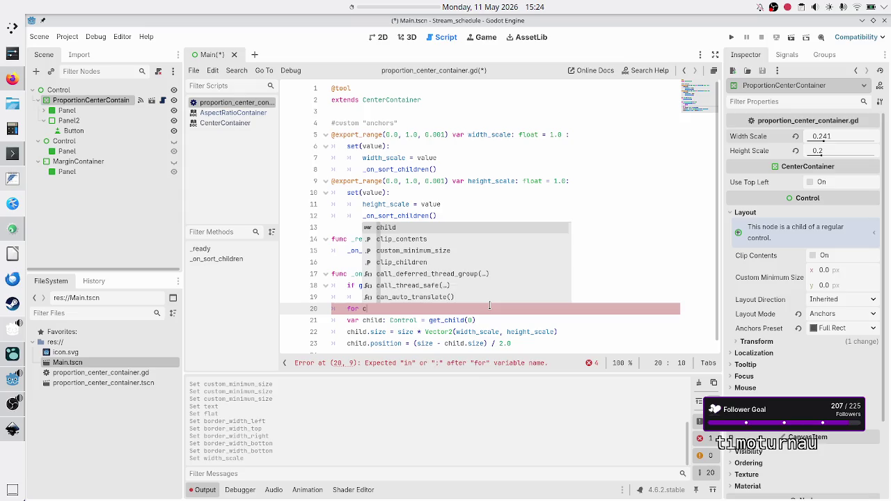
{"action": "type", "text": " in "}
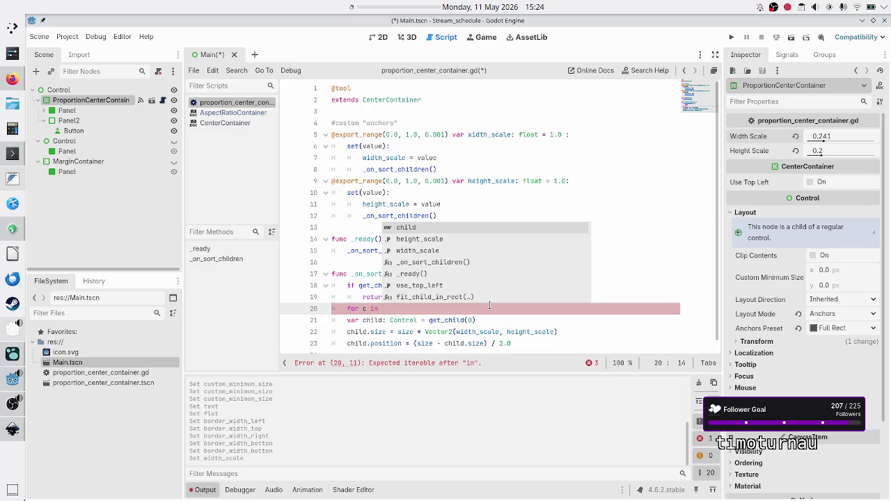
{"action": "type", "text": "get_"}
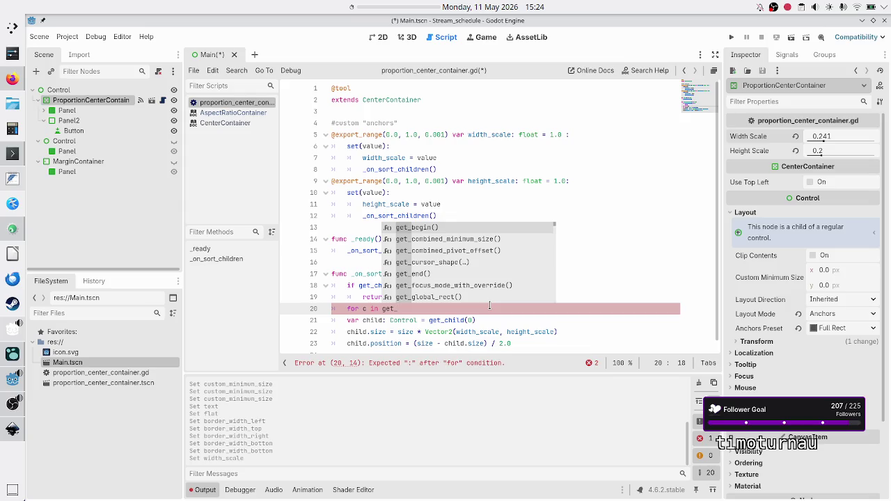
{"action": "type", "text": "ch"}
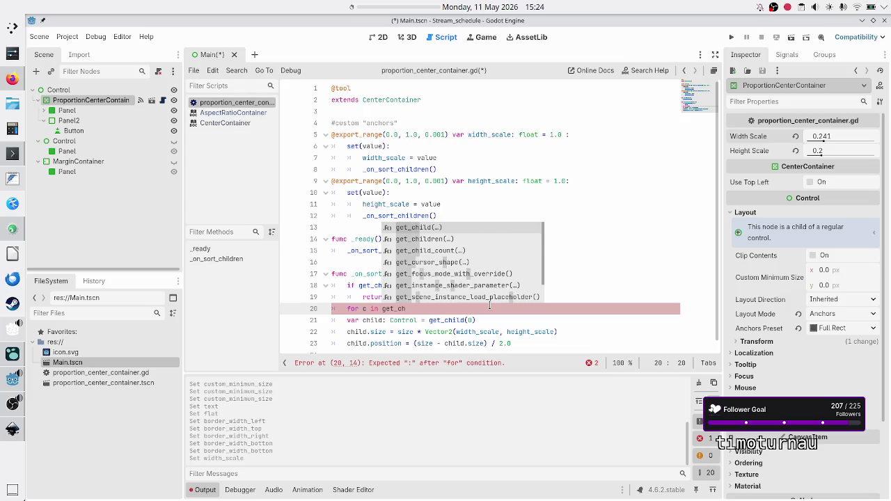
{"action": "key", "text": "Down"}
{"action": "key", "text": "Down"}
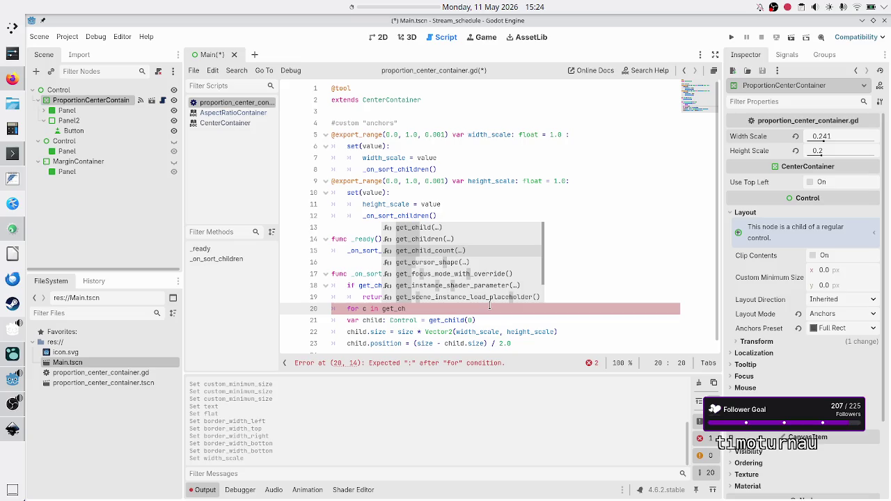
{"action": "key", "text": "Up"}
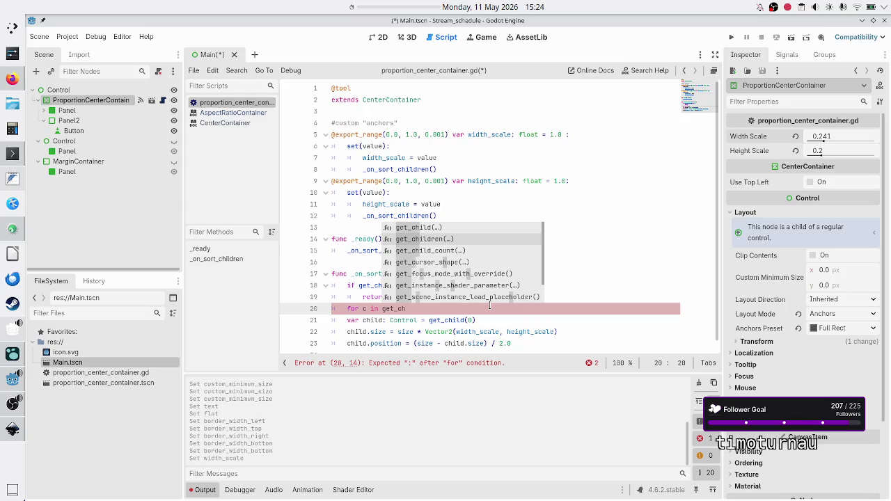
{"action": "key", "text": "Down"}
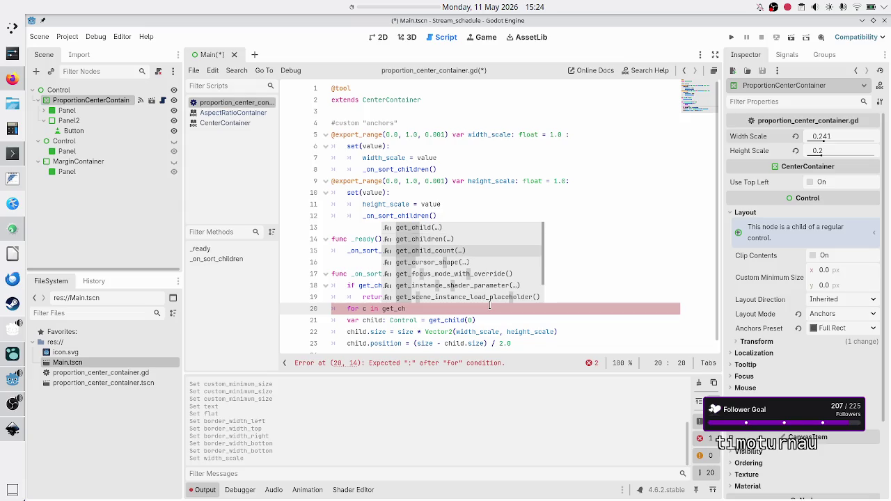
{"action": "key", "text": "Return"}
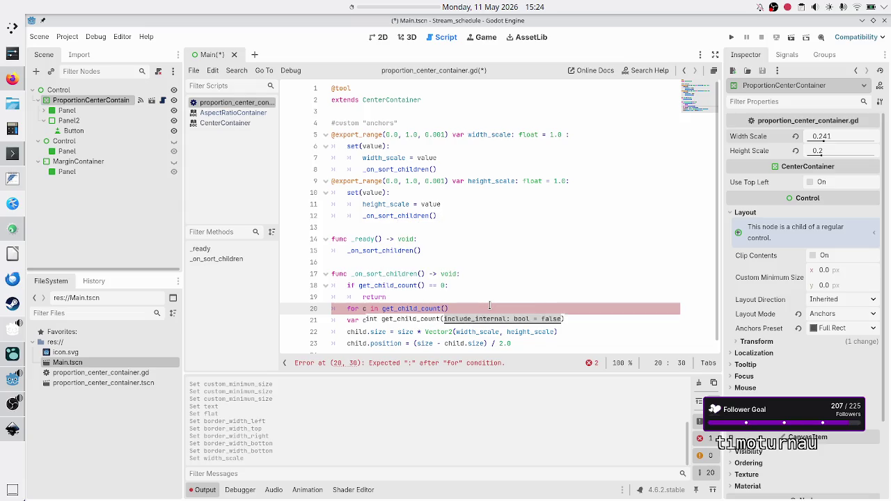
{"action": "key", "text": "End"}
{"action": "type", "text": ":"}
Indent the child assignment, size and position lines into the new loop
{"action": "key", "text": "Down"}
{"action": "key", "text": "Home"}
{"action": "key", "text": "Tab"}
{"action": "key", "text": "Down"}
{"action": "key", "text": "Home"}
{"action": "key", "text": "Tab"}
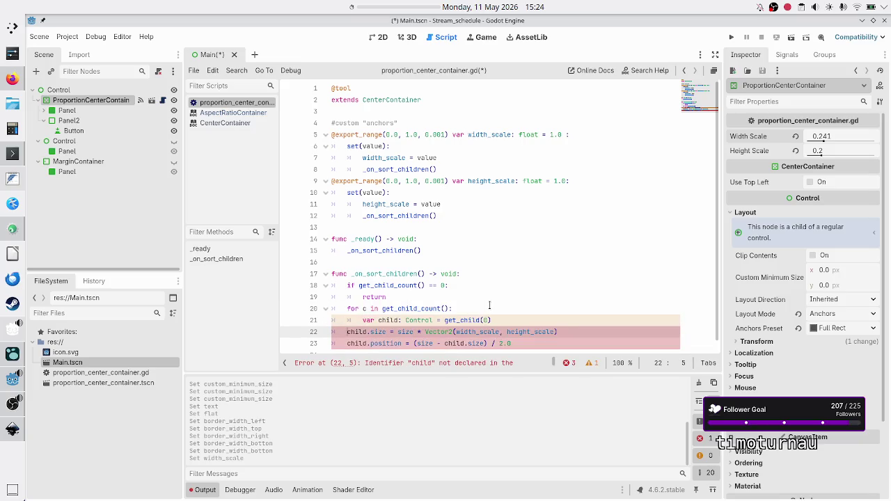
{"action": "key", "text": "Down"}
{"action": "key", "text": "Home"}
{"action": "key", "text": "Tab"}
{"action": "key", "text": "Down"}
{"action": "key", "text": "Up"}
{"action": "key", "text": "Up"}
{"action": "key", "text": "Up"}
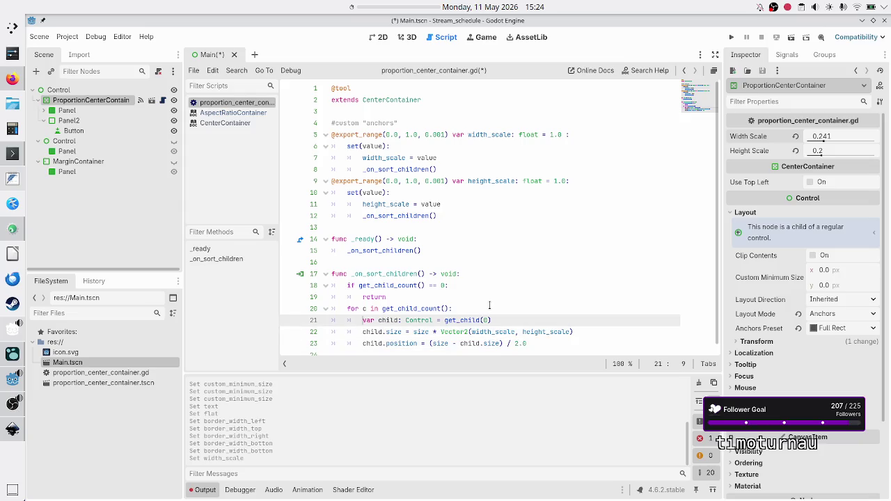
Change get_child(0) to get_child(c) and save the script and scene
{"action": "key", "text": "Down"}
{"action": "key", "text": "Right"}
{"action": "key", "text": "Right"}
{"action": "key", "text": "Right"}
{"action": "key", "text": "Right"}
{"action": "key", "text": "Right"}
{"action": "key", "text": "Right"}
{"action": "key", "text": "BackSpace"}
{"action": "type", "text": "c"}
{"action": "key", "text": "Escape"}
{"action": "key", "text": "Up"}
{"action": "key", "text": "Right"}
{"action": "key", "text": "Up"}
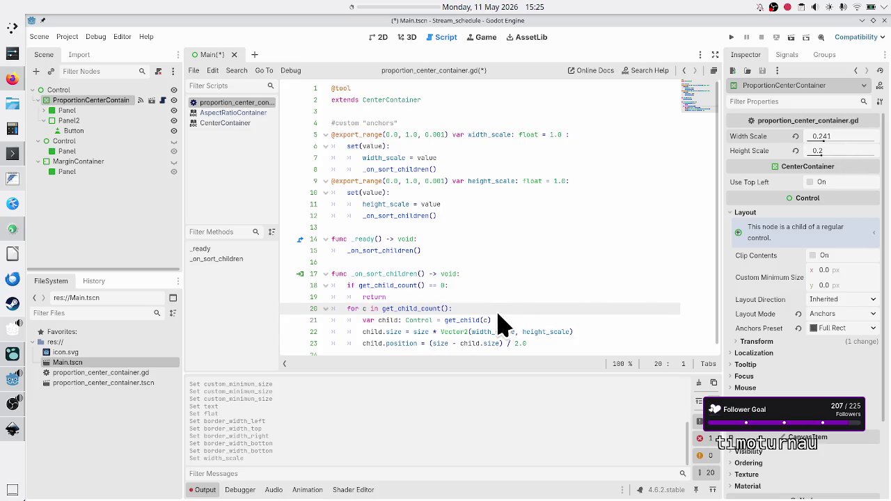
{"action": "left_click", "coordinate": [534, 344]}
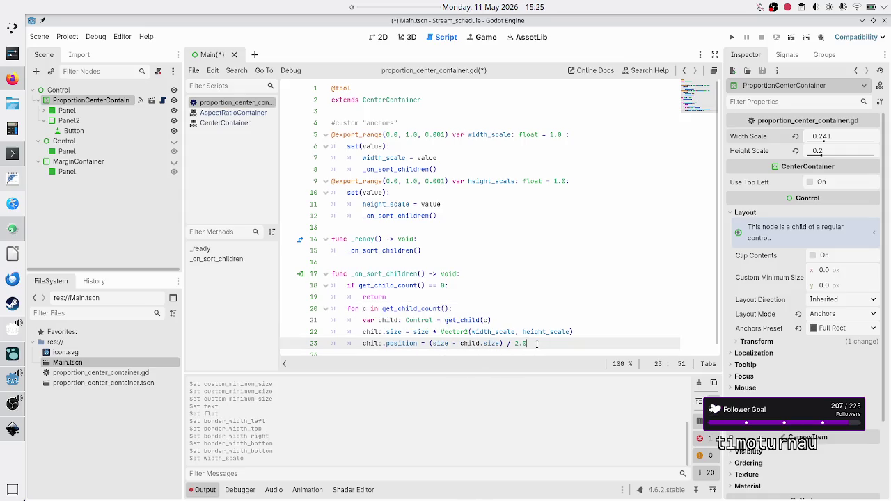
{"action": "key", "text": "Down"}
{"action": "key", "text": "ctrl+s"}
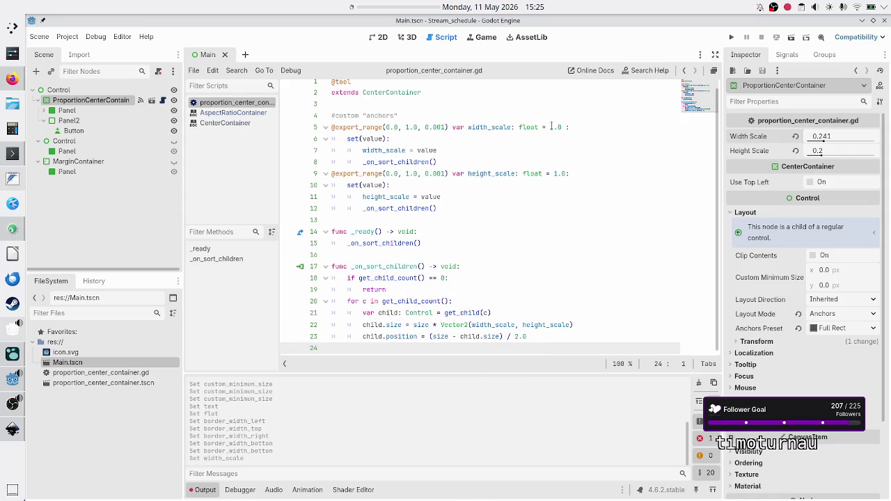
In the 2D view, reset both scales to 1.0, then drag them down to 0.366 and 0.352
{"action": "left_click", "coordinate": [380, 38]}
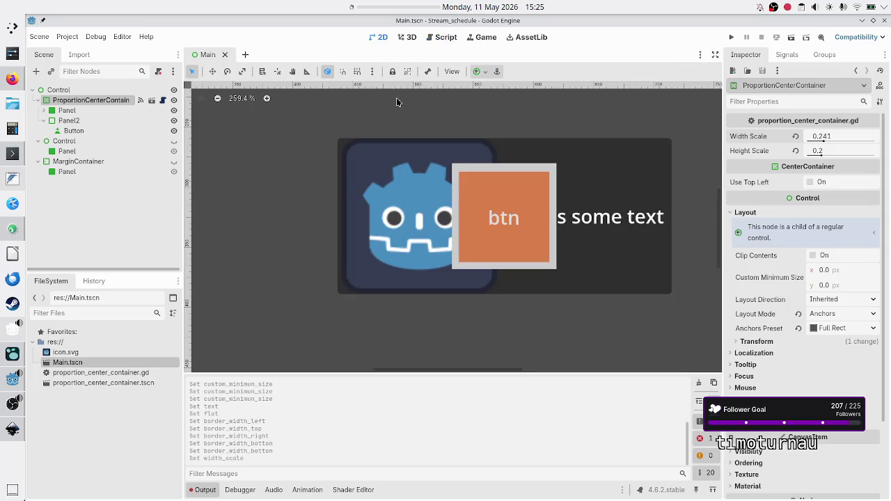
{"action": "left_click", "coordinate": [795, 137]}
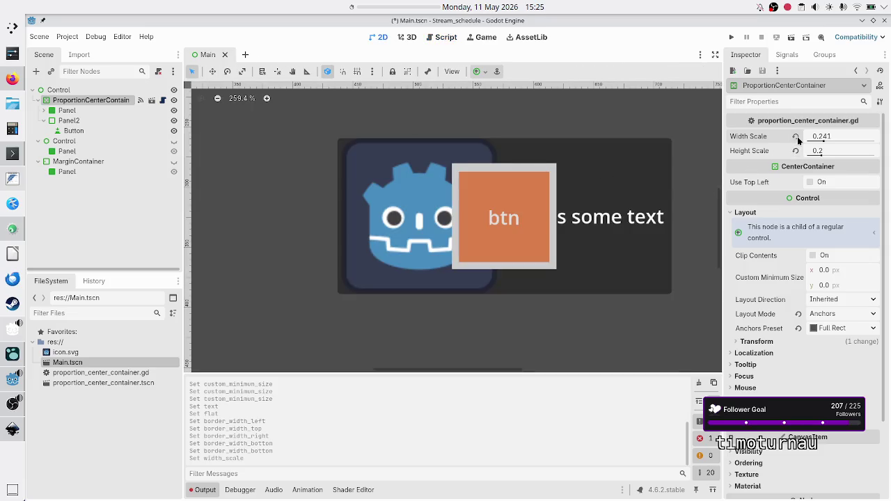
{"action": "left_click", "coordinate": [795, 150]}
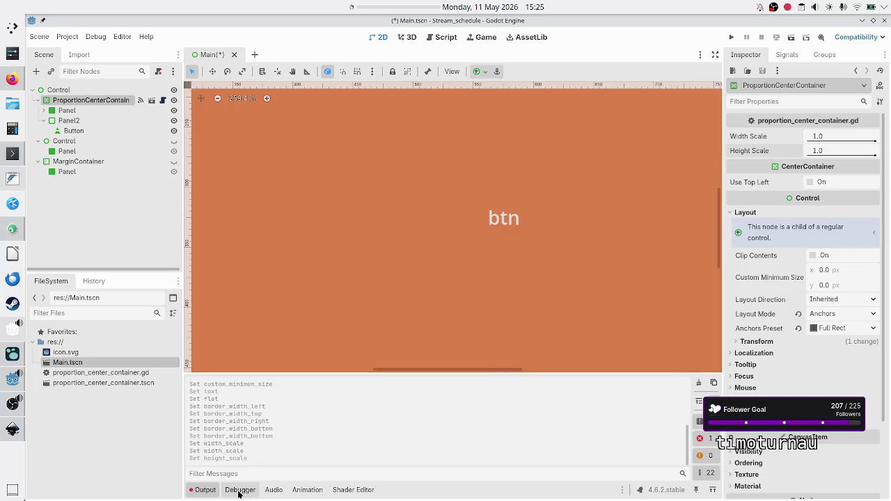
{"action": "left_click", "coordinate": [209, 490]}
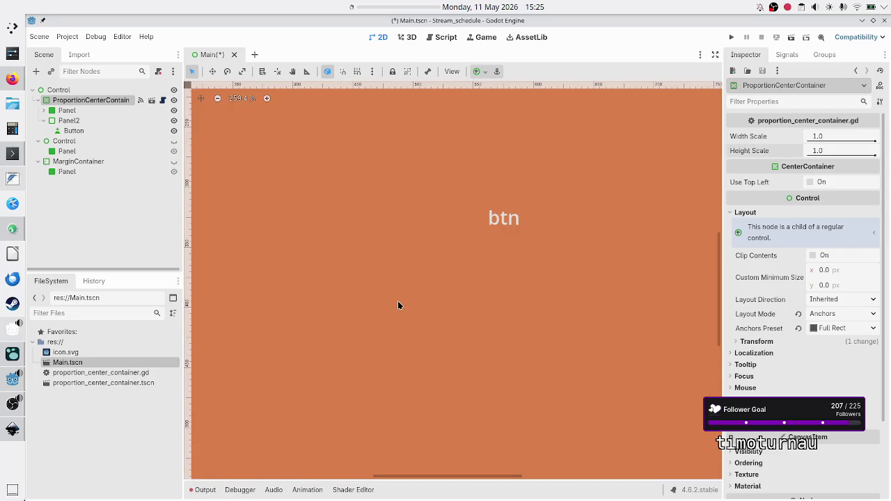
{"action": "scroll", "coordinate": [398, 300], "scroll_direction": "down", "scroll_amount": 6}
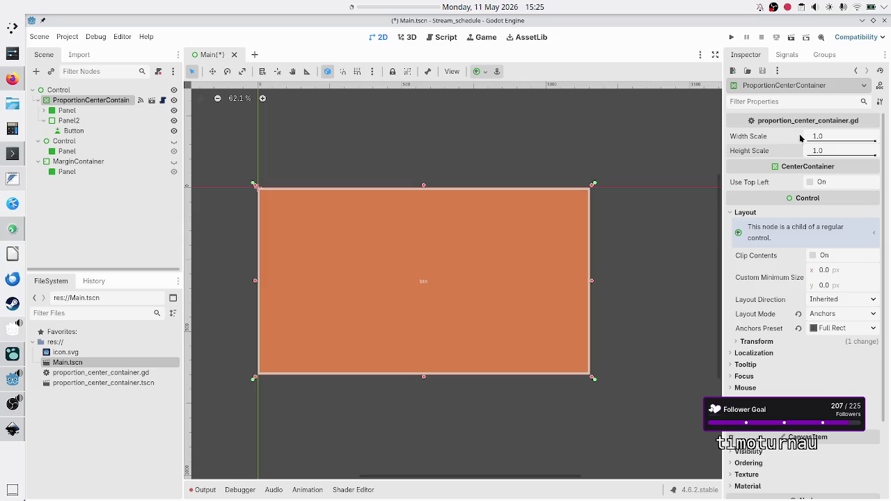
{"action": "mouse_move", "coordinate": [874, 141]}
{"action": "left_mouse_down"}
{"action": "mouse_move", "coordinate": [833, 146]}
{"action": "mouse_move", "coordinate": [861, 156]}
{"action": "mouse_move", "coordinate": [833, 162]}
{"action": "left_mouse_up"}
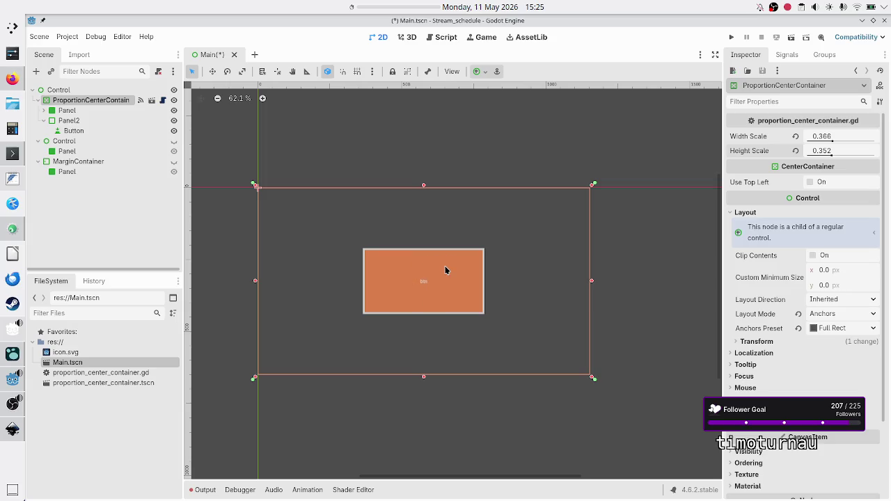
{"action": "left_click", "coordinate": [43, 121]}
{"action": "left_click", "coordinate": [102, 120]}
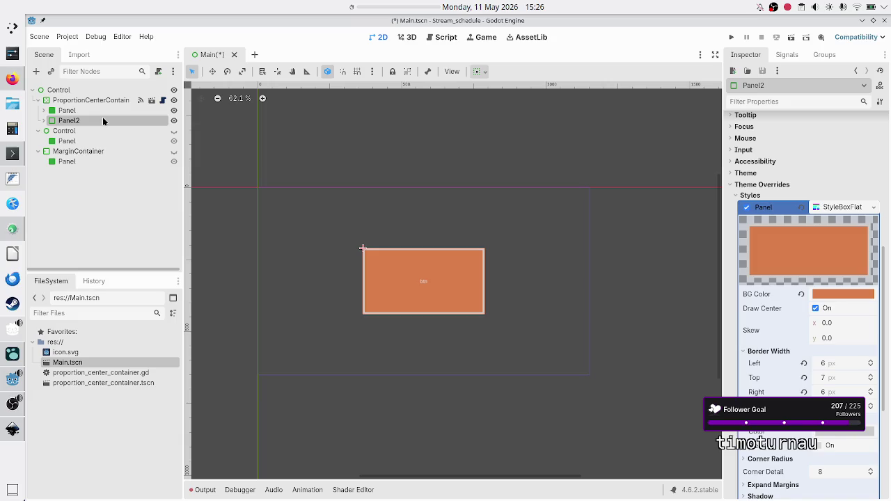
{"action": "left_click", "coordinate": [67, 111]}
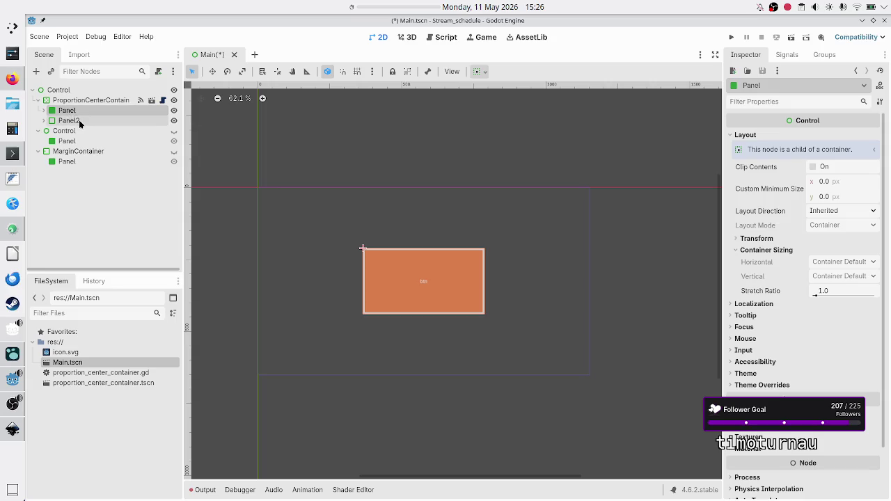
{"action": "left_click", "coordinate": [79, 119]}
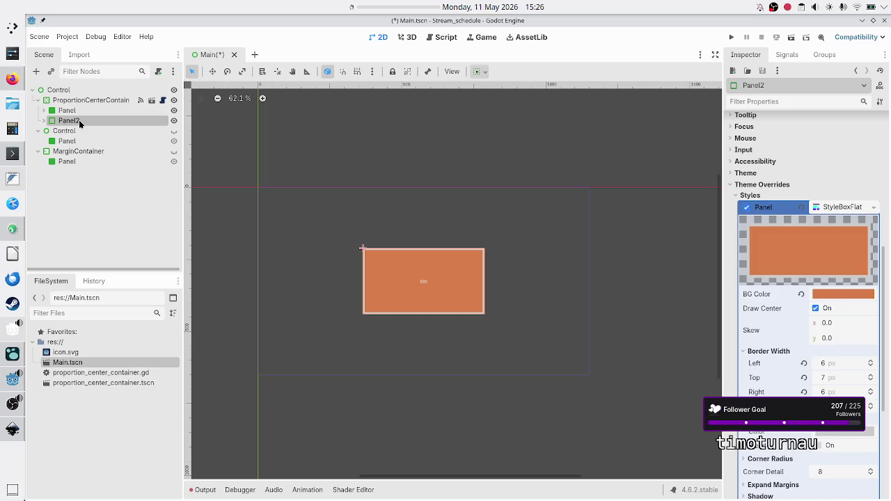
{"action": "left_click", "coordinate": [72, 112]}
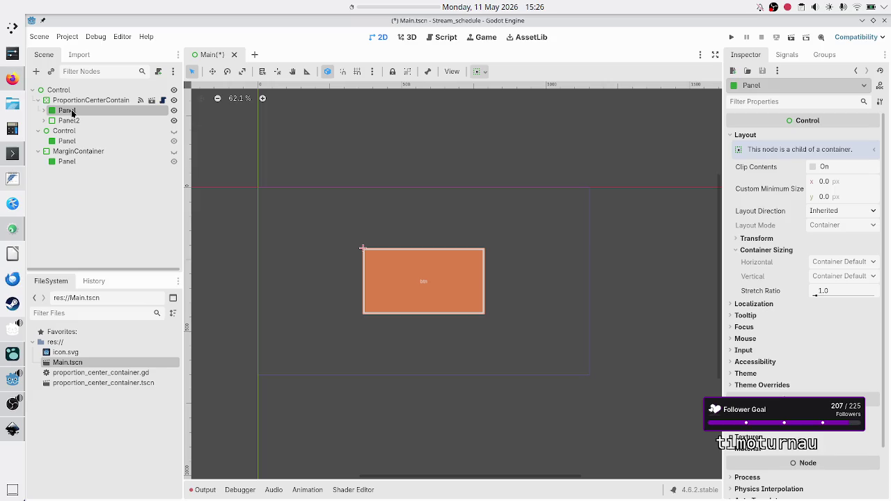
{"action": "left_click", "coordinate": [95, 101]}
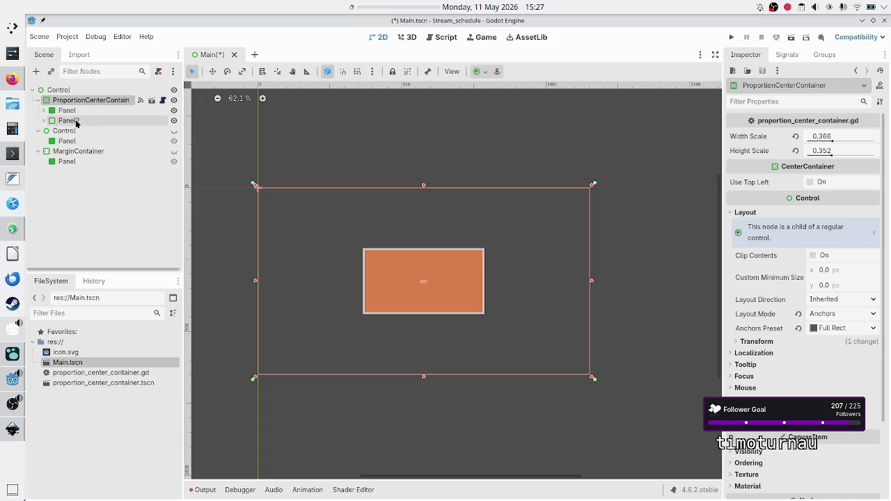
{"action": "left_click", "coordinate": [69, 120]}
{"action": "scroll", "coordinate": [759, 240], "scroll_direction": "up", "scroll_amount": 10}
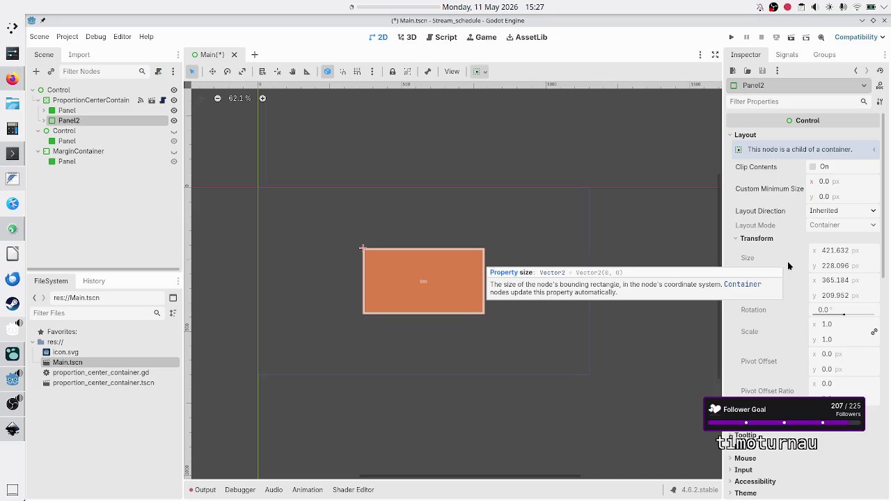
Set the Button under Panel2 to a custom minimum size of 30 × 30
{"action": "left_click", "coordinate": [43, 120]}
{"action": "left_click", "coordinate": [75, 130]}
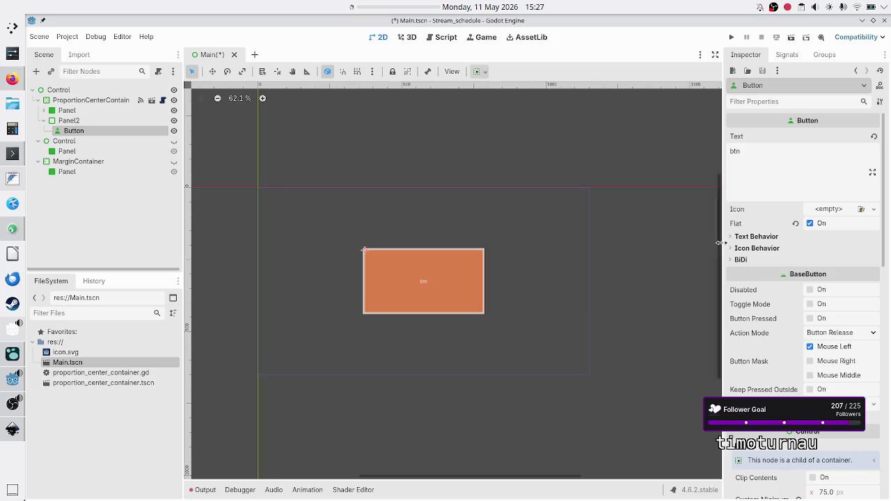
{"action": "scroll", "coordinate": [770, 325], "scroll_direction": "down", "scroll_amount": 5}
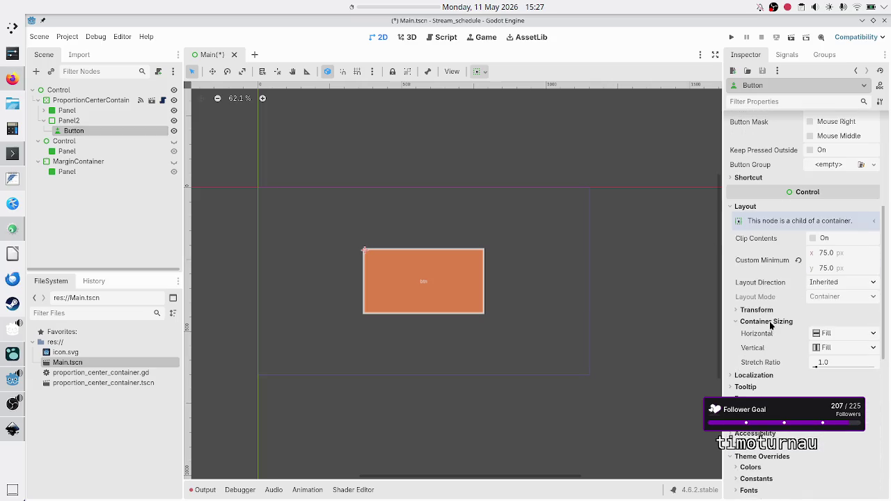
{"action": "left_click", "coordinate": [841, 255]}
{"action": "type", "text": "30"}
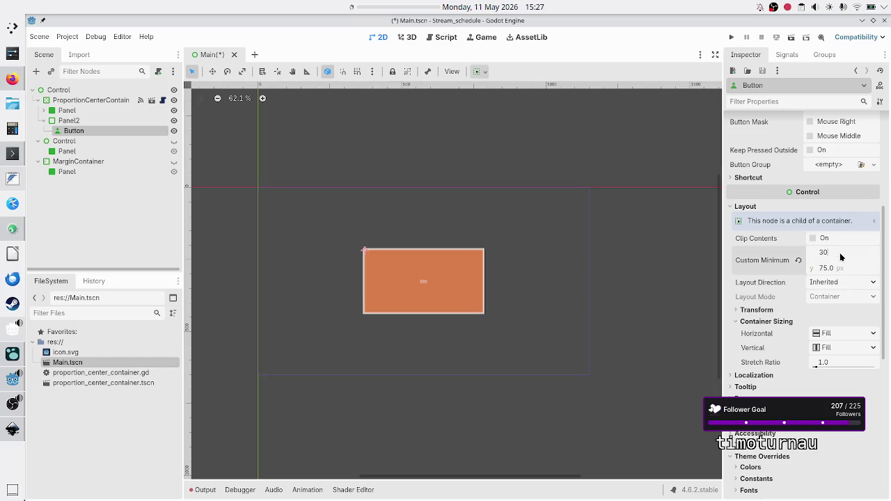
{"action": "left_click", "coordinate": [827, 269]}
{"action": "type", "text": "30"}
{"action": "key", "text": "Return"}
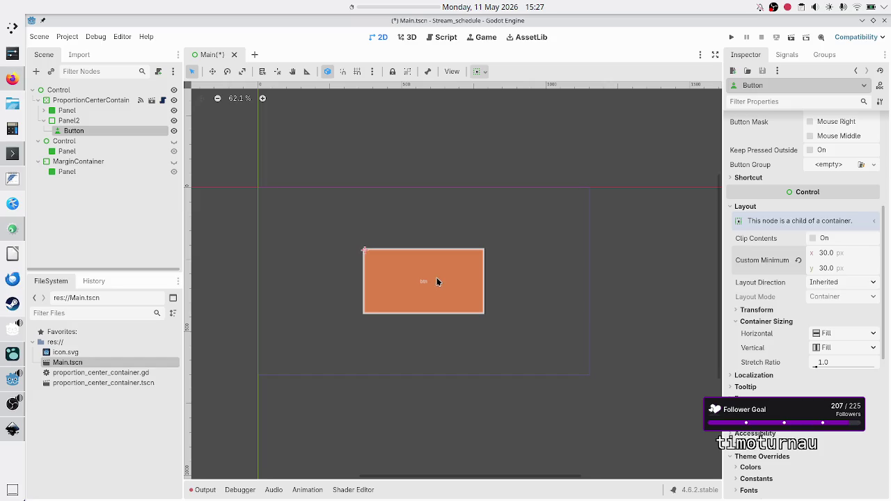
{"action": "left_click", "coordinate": [100, 103]}
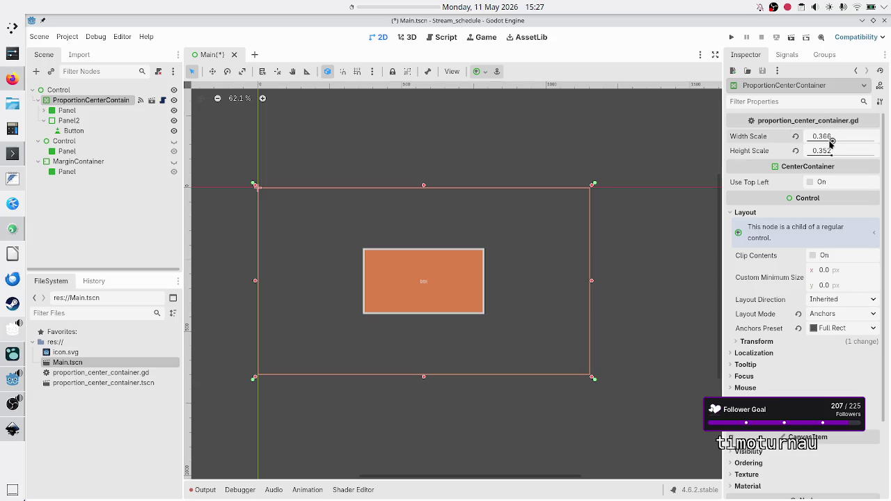
Raise the scales to 0.476 and 0.435, then hide and reshow Panel2 to check the icon panel
{"action": "mouse_move", "coordinate": [830, 143]}
{"action": "left_mouse_down"}
{"action": "mouse_move", "coordinate": [855, 140]}
{"action": "mouse_move", "coordinate": [838, 140]}
{"action": "mouse_move", "coordinate": [846, 154]}
{"action": "mouse_move", "coordinate": [838, 154]}
{"action": "left_mouse_up"}
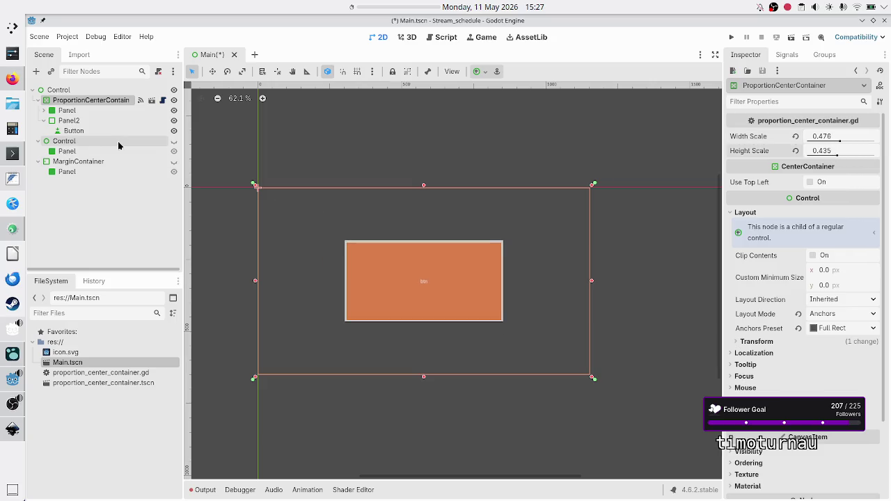
{"action": "left_click", "coordinate": [43, 121]}
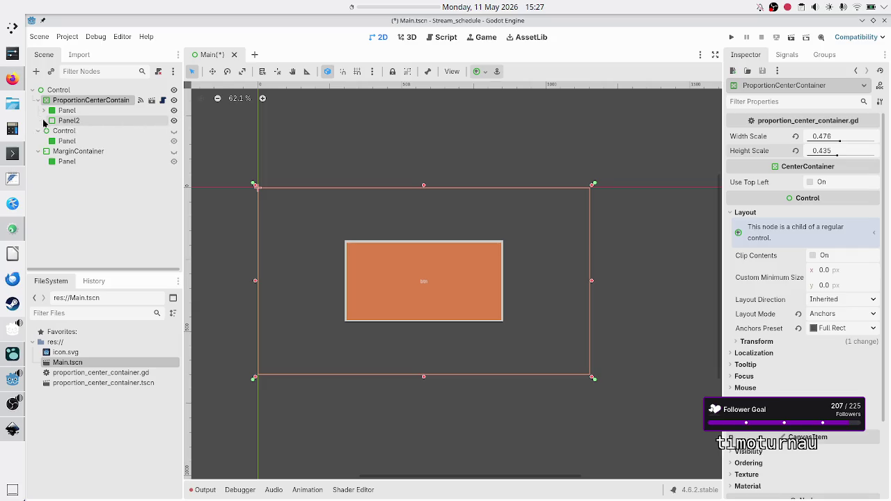
{"action": "left_click", "coordinate": [174, 110]}
{"action": "left_click", "coordinate": [174, 120]}
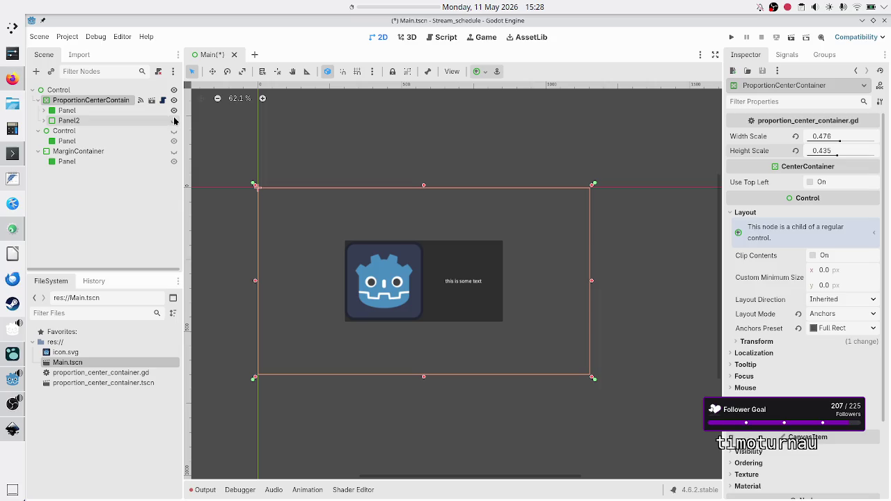
{"action": "left_click", "coordinate": [174, 120]}
{"action": "left_click", "coordinate": [83, 121]}
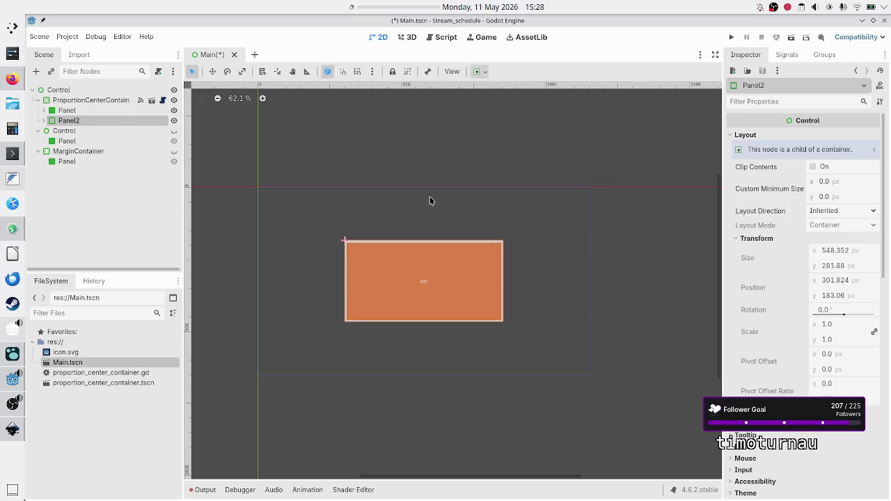
Set Panel2's Modulate alpha to 100 under CanvasItem Visibility
{"action": "scroll", "coordinate": [768, 357], "scroll_direction": "down", "scroll_amount": 10}
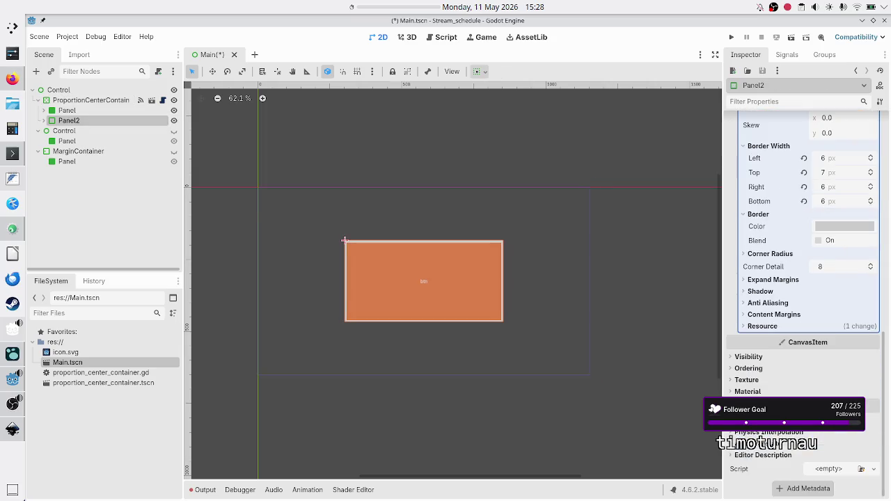
{"action": "left_click", "coordinate": [759, 357]}
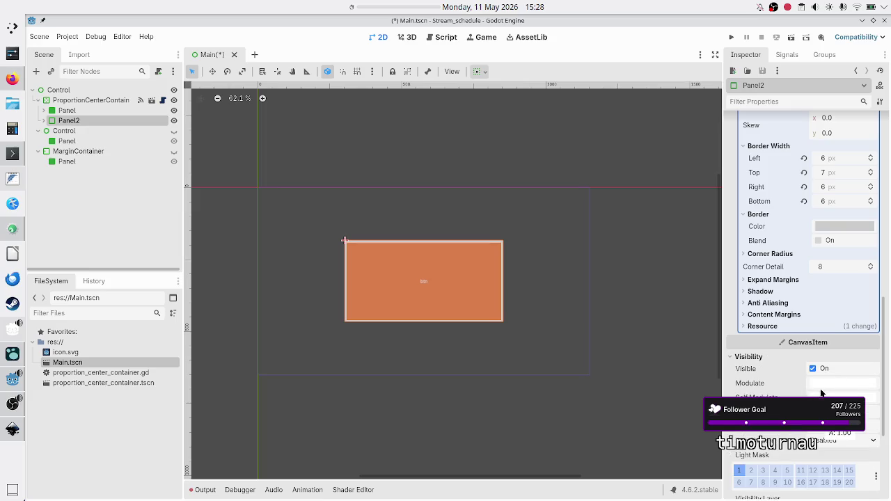
{"action": "left_click", "coordinate": [843, 383]}
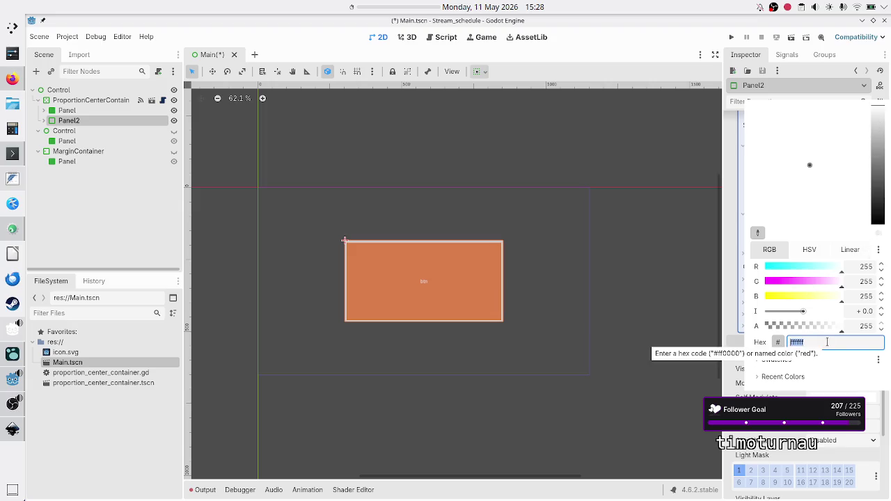
{"action": "left_click", "coordinate": [865, 326]}
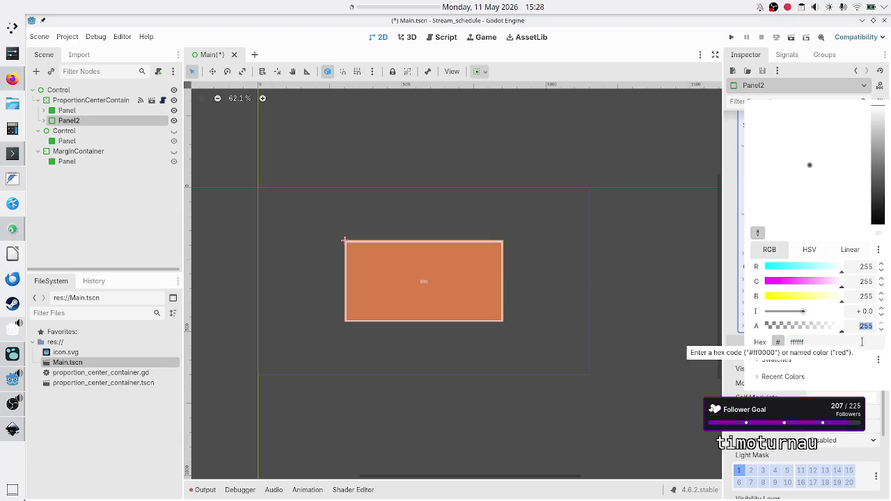
{"action": "type", "text": "100"}
{"action": "key", "text": "Return"}
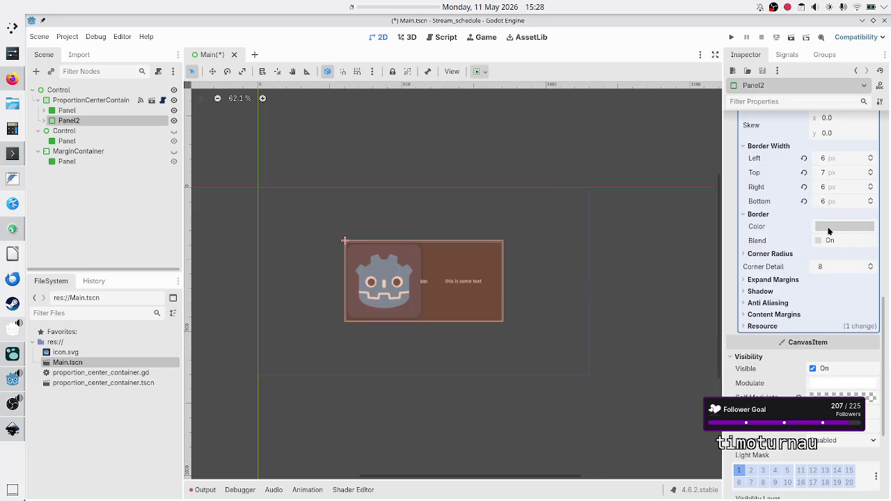
{"action": "left_click", "coordinate": [61, 101]}
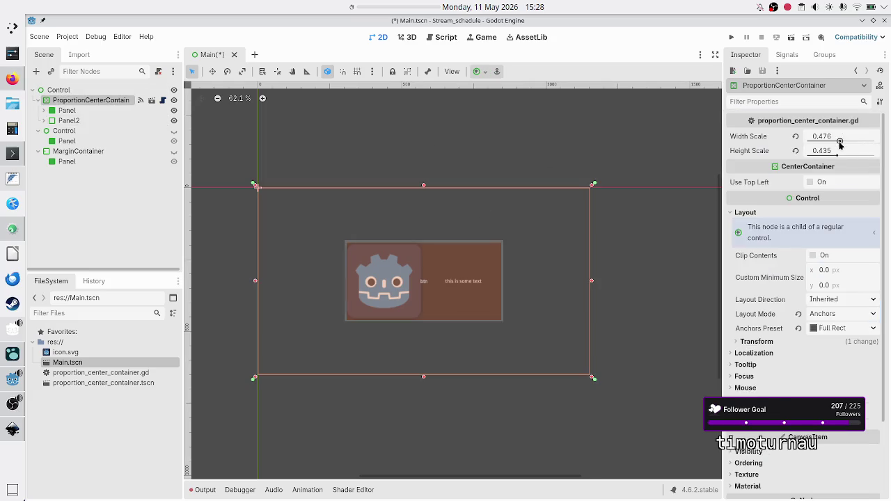
Widen the centred panels slightly and give the Panel a custom minimum width of 100
{"action": "mouse_move", "coordinate": [839, 143]}
{"action": "left_mouse_down"}
{"action": "mouse_move", "coordinate": [862, 142]}
{"action": "mouse_move", "coordinate": [825, 139]}
{"action": "mouse_move", "coordinate": [864, 140]}
{"action": "mouse_move", "coordinate": [855, 148]}
{"action": "left_mouse_up"}
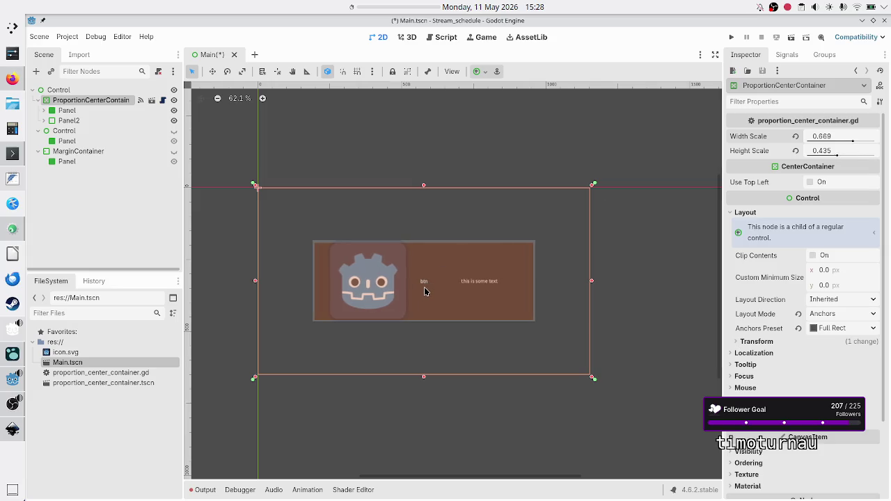
{"action": "left_click", "coordinate": [78, 120]}
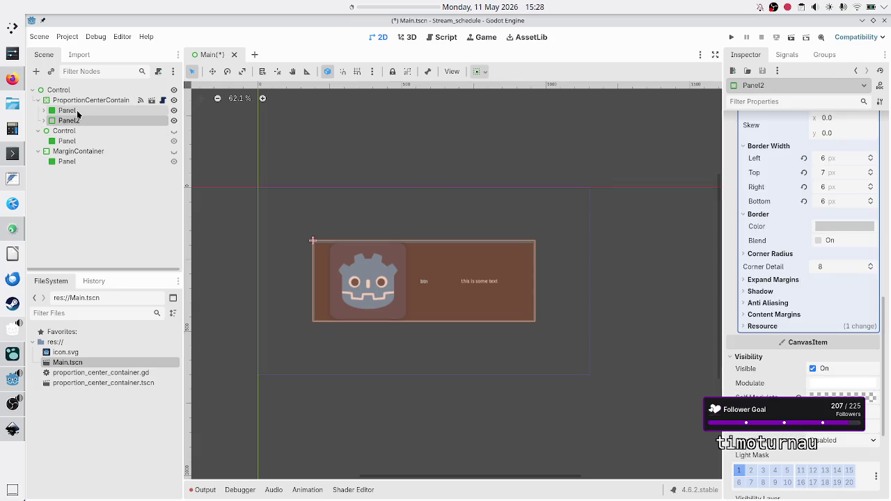
{"action": "left_click", "coordinate": [77, 112]}
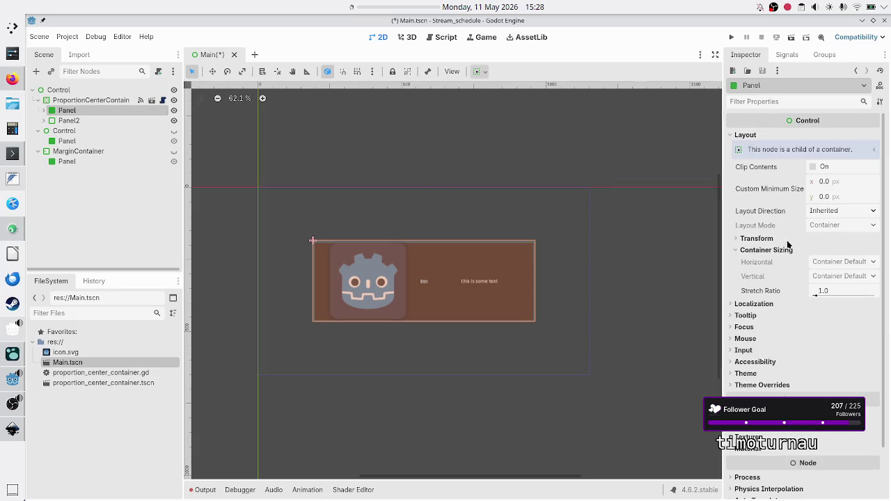
{"action": "left_click", "coordinate": [837, 181]}
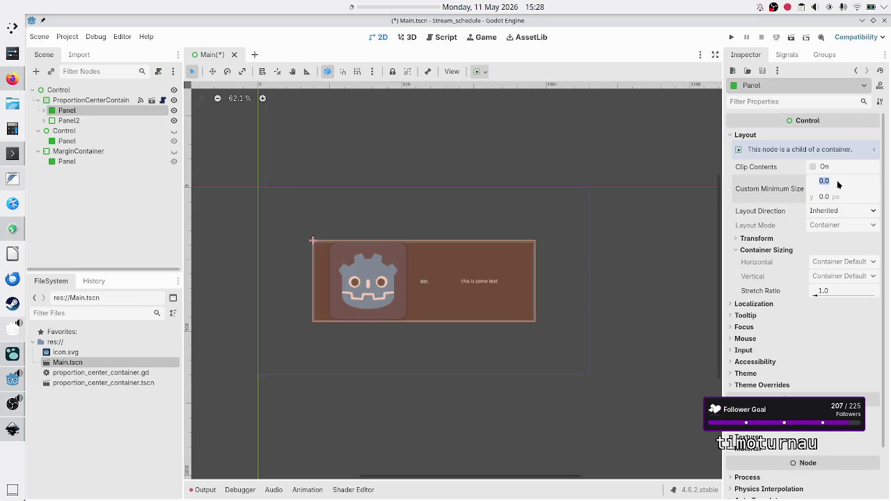
{"action": "type", "text": "100"}
{"action": "key", "text": "Return"}
Revert the Panel's custom minimum size and select the Button inside Panel2
{"action": "left_click", "coordinate": [799, 188]}
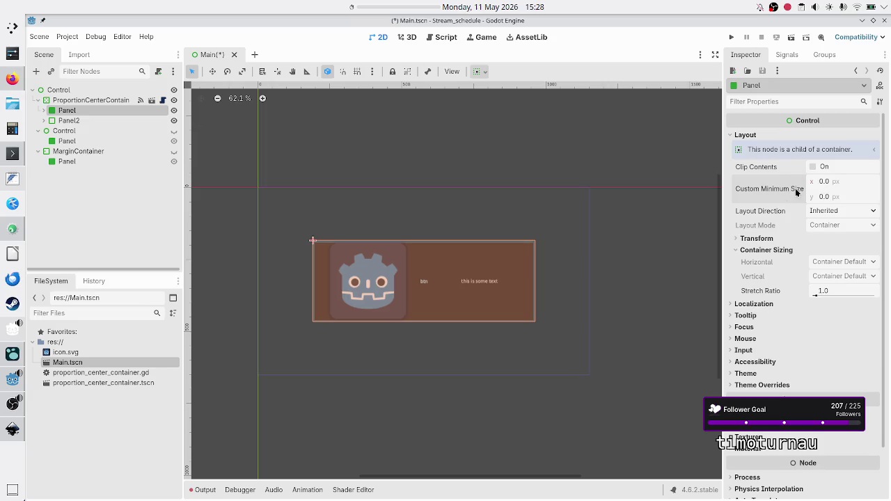
{"action": "left_click", "coordinate": [43, 120]}
{"action": "left_click", "coordinate": [85, 132]}
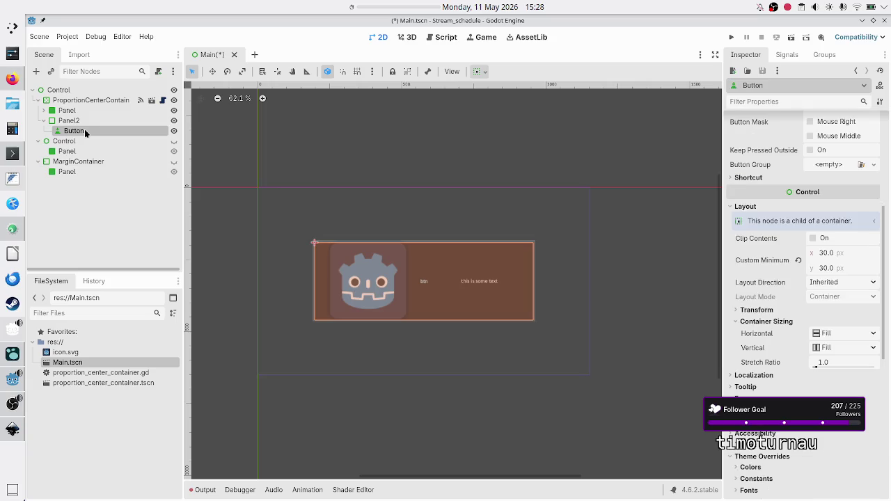
Set the Button's Custom Minimum Size x and y to 100 each
{"action": "mouse_move", "coordinate": [797, 262]}
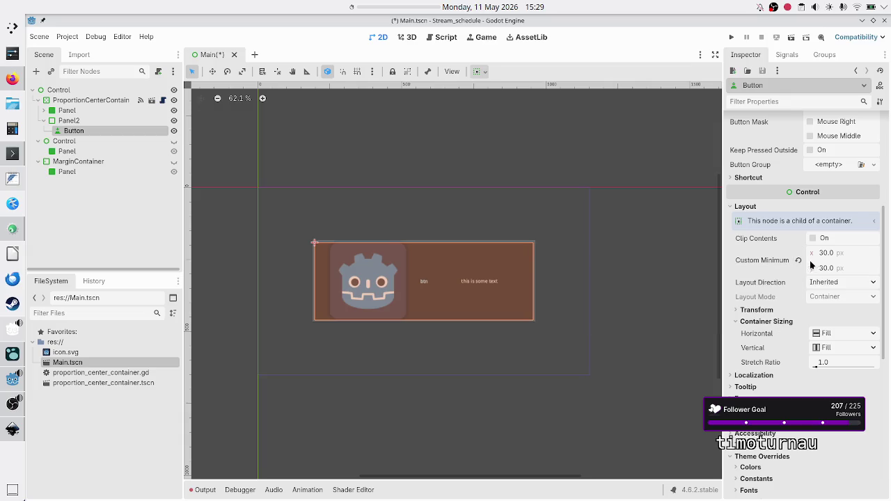
{"action": "left_click", "coordinate": [854, 252]}
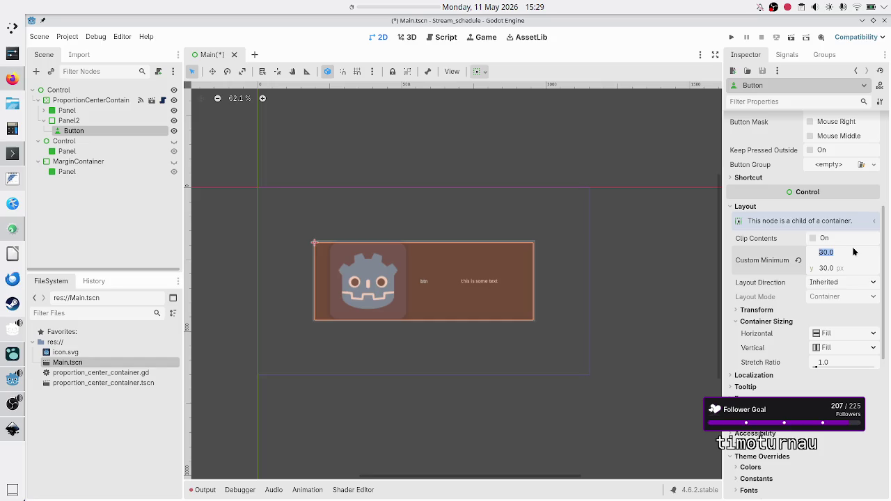
{"action": "type", "text": "100"}
{"action": "key", "text": "Return"}
{"action": "left_click", "coordinate": [839, 273]}
{"action": "type", "text": "100"}
{"action": "key", "text": "Return"}
{"action": "scroll", "coordinate": [778, 259], "scroll_direction": "up", "scroll_amount": 5}
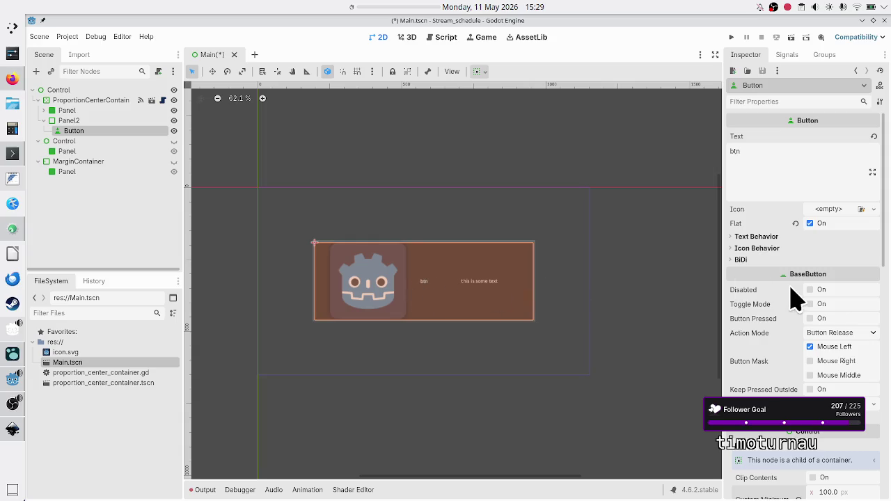
Toggle the Button's Flat option on and off, leaving it unchecked
{"action": "scroll", "coordinate": [776, 359], "scroll_direction": "down", "scroll_amount": 4}
{"action": "scroll", "coordinate": [780, 368], "scroll_direction": "down", "scroll_amount": 7}
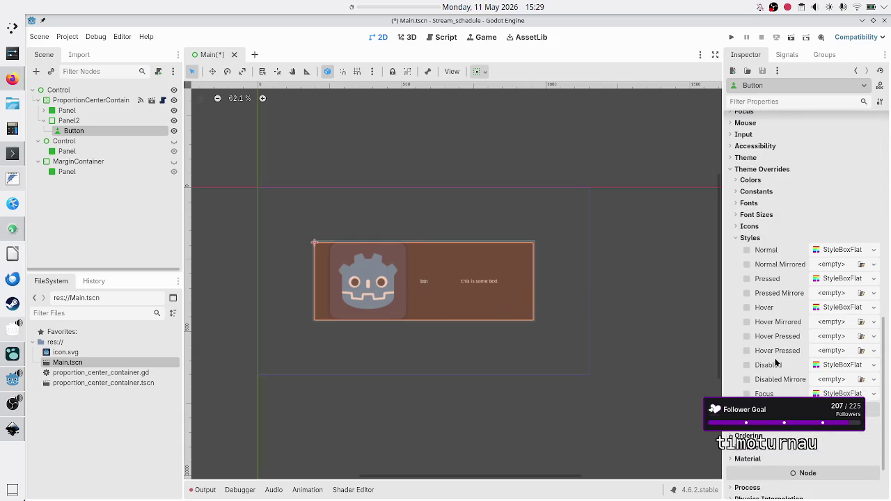
{"action": "scroll", "coordinate": [776, 362], "scroll_direction": "up", "scroll_amount": 15}
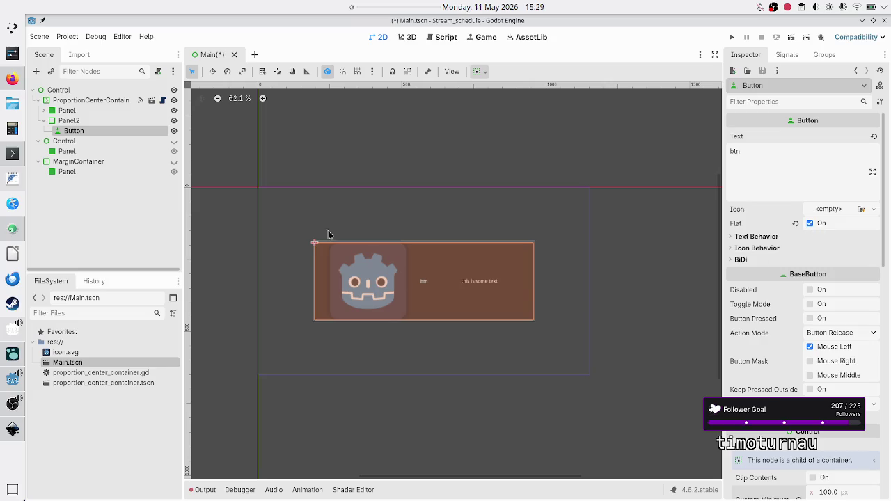
{"action": "left_click", "coordinate": [795, 224]}
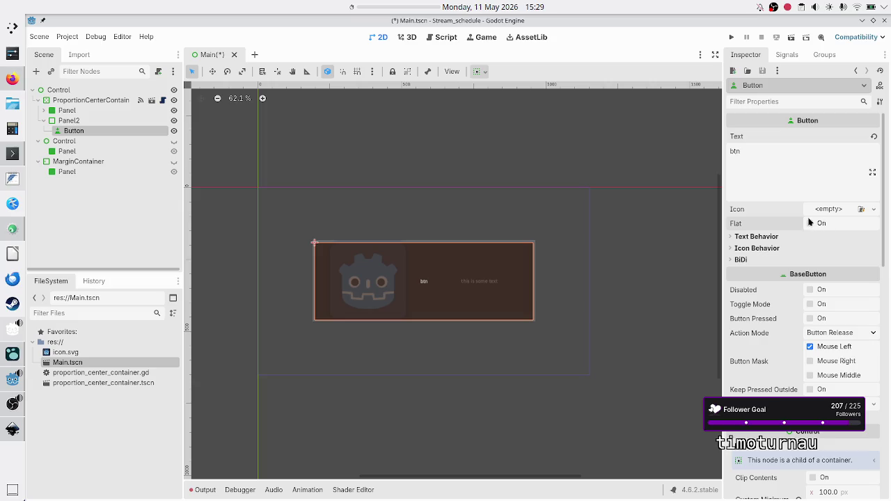
{"action": "left_click", "coordinate": [809, 224]}
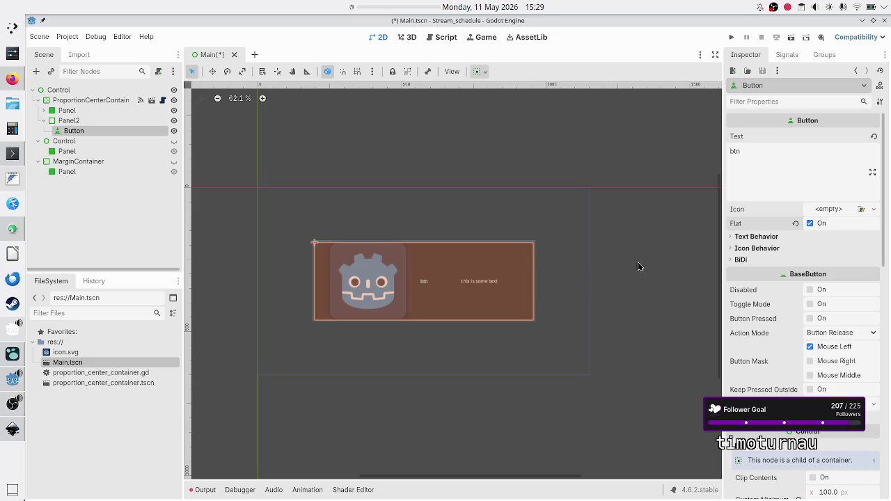
{"action": "left_click", "coordinate": [798, 225]}
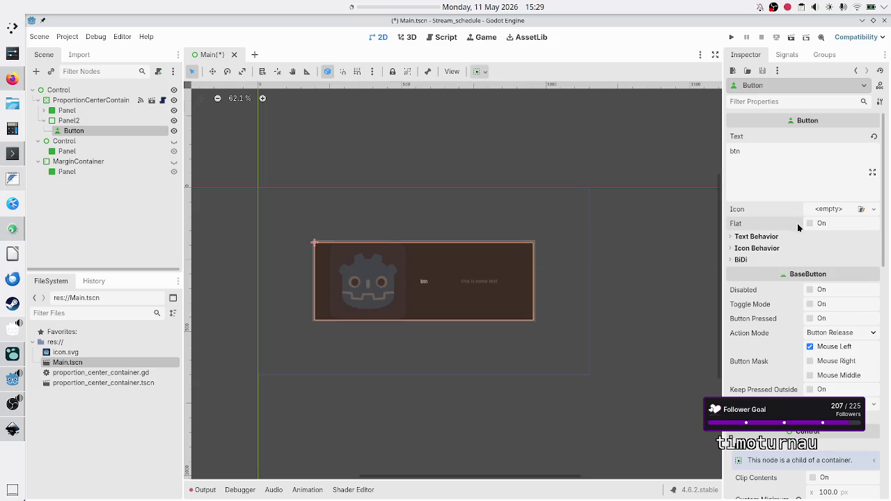
Reset the Button's custom minimum size back to 0 × 0
{"action": "scroll", "coordinate": [789, 314], "scroll_direction": "down", "scroll_amount": 3}
{"action": "scroll", "coordinate": [786, 321], "scroll_direction": "down", "scroll_amount": 2}
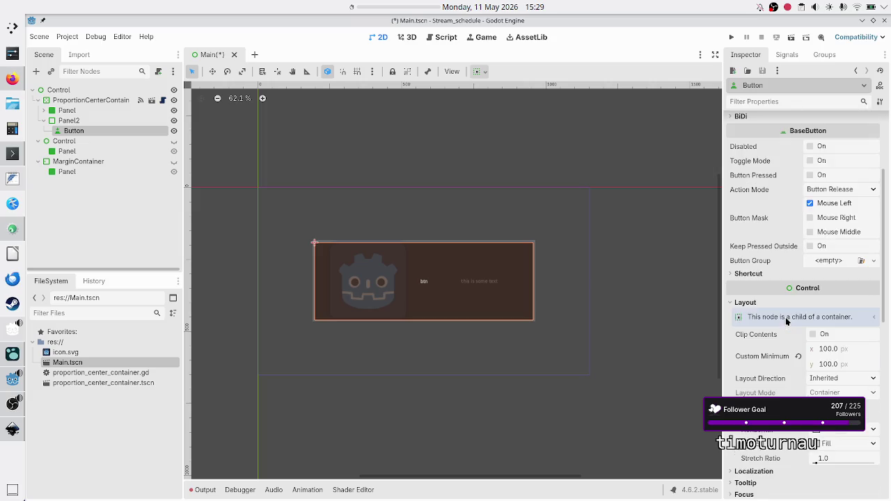
{"action": "scroll", "coordinate": [786, 321], "scroll_direction": "down", "scroll_amount": 2}
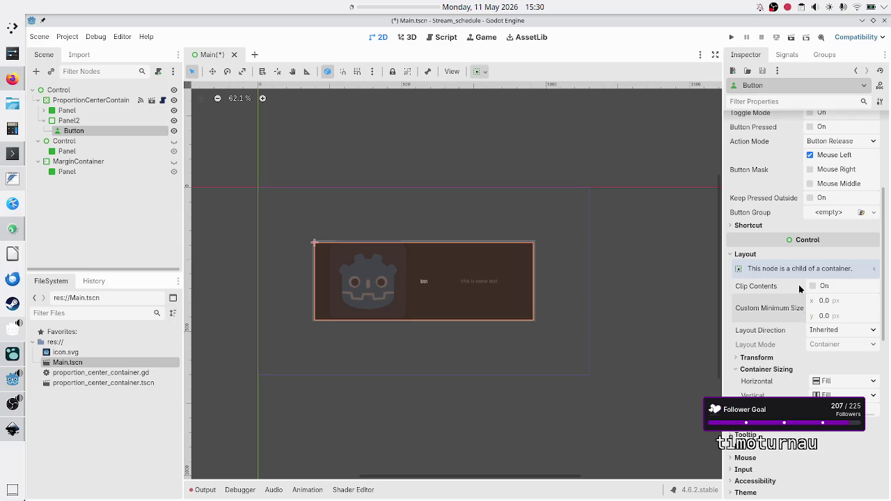
{"action": "scroll", "coordinate": [800, 291], "scroll_direction": "up", "scroll_amount": 4}
{"action": "scroll", "coordinate": [799, 289], "scroll_direction": "up", "scroll_amount": 4}
{"action": "scroll", "coordinate": [800, 289], "scroll_direction": "down", "scroll_amount": 8}
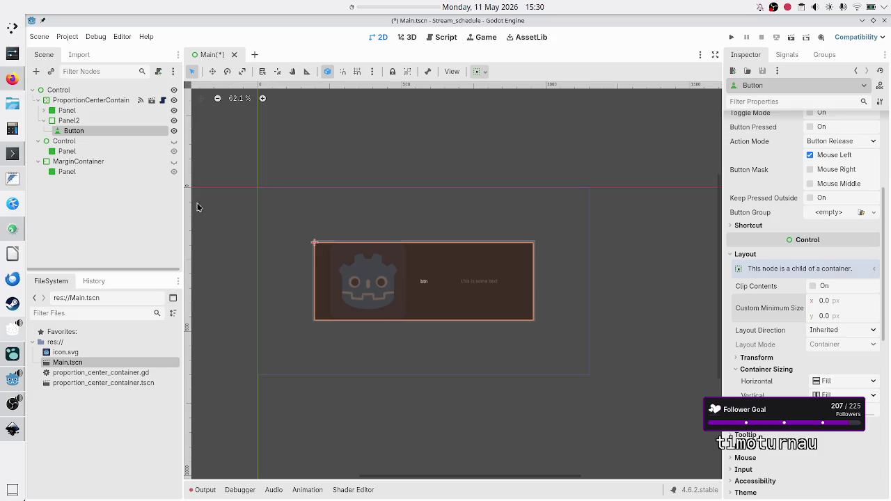
{"action": "left_click", "coordinate": [483, 73]}
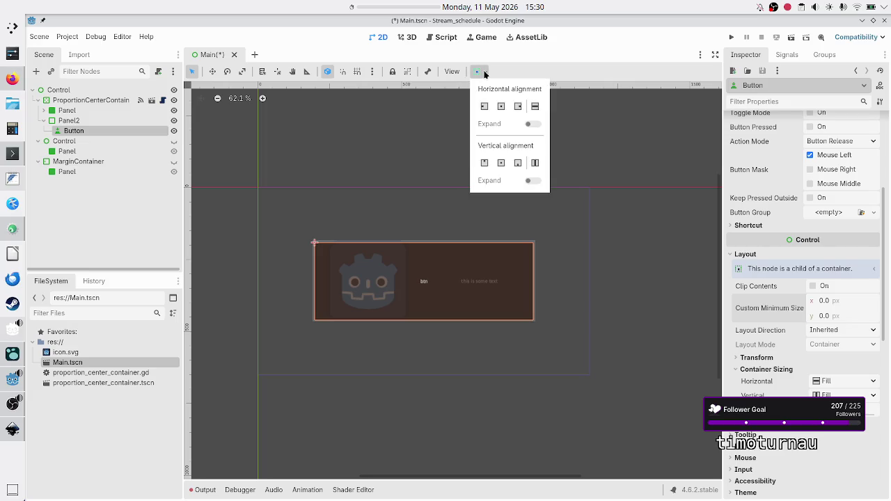
Dismiss the sizing popup, recheck Panel2 and Button, and open Panel2's context menu
{"action": "left_click", "coordinate": [485, 74]}
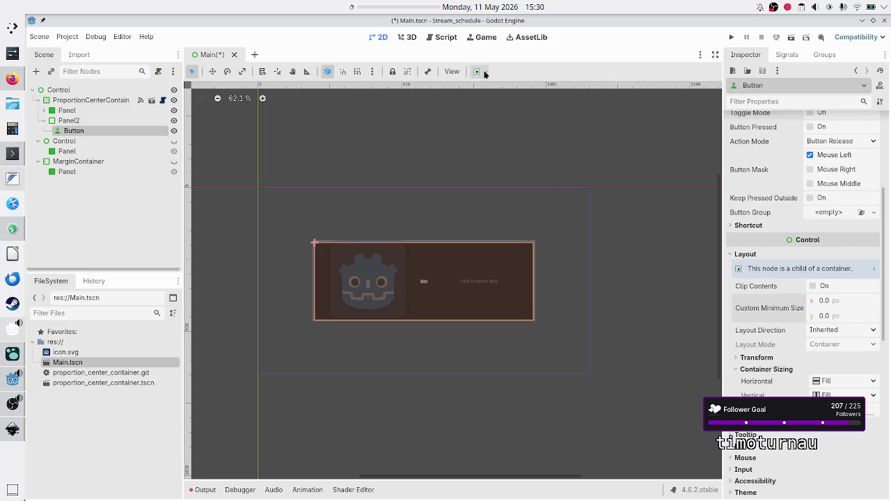
{"action": "left_click", "coordinate": [78, 121]}
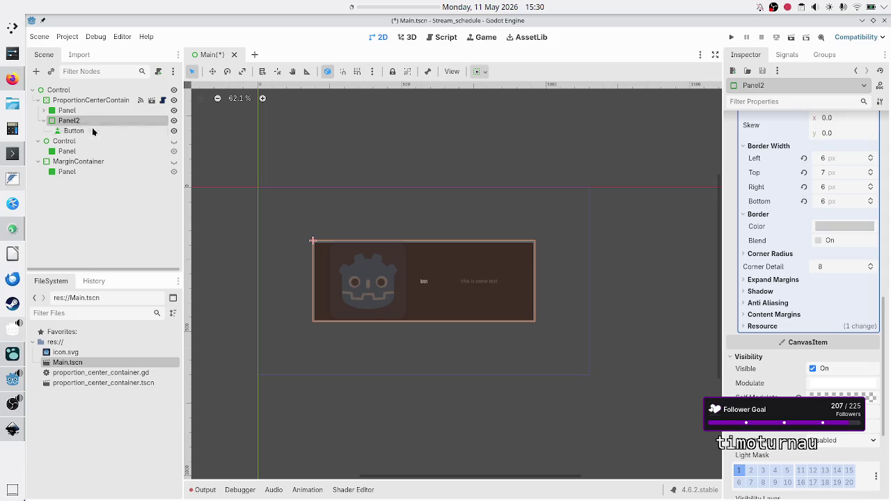
{"action": "left_click", "coordinate": [99, 130]}
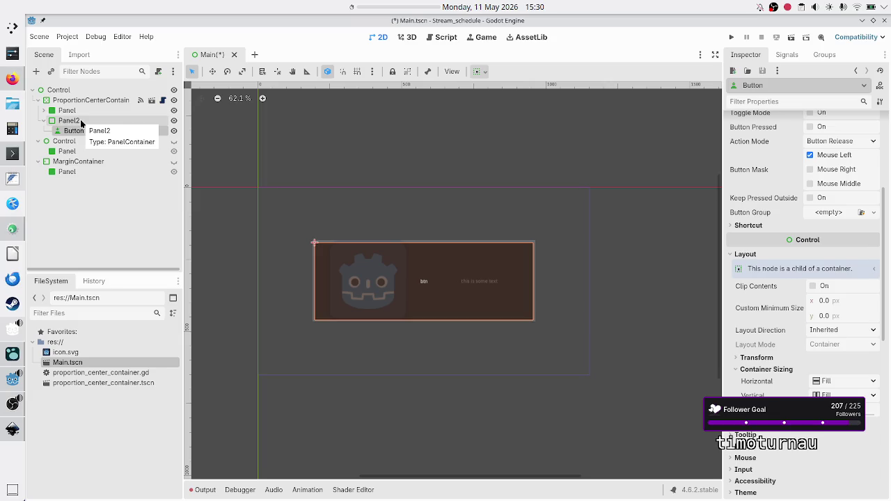
{"action": "left_click", "coordinate": [81, 122]}
{"action": "right_click", "coordinate": [81, 122]}
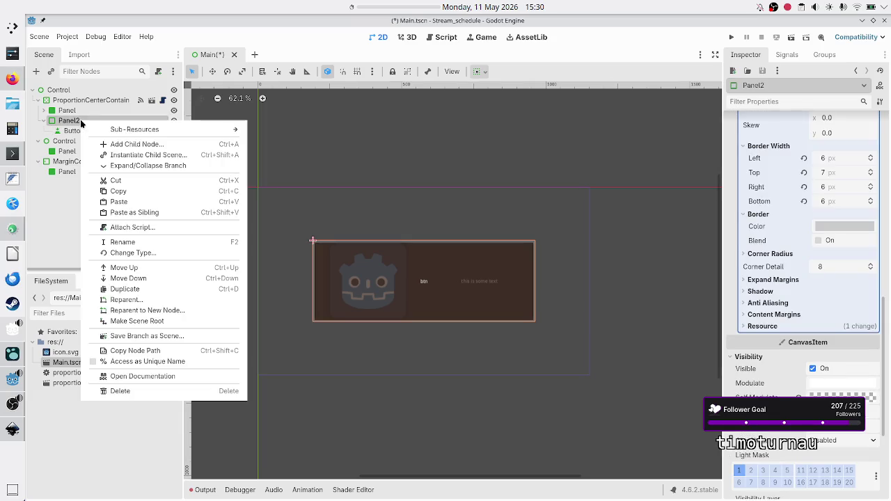
Change Panel2's node type from PanelContainer to Panel, searching 'panel' in Change Type
{"action": "left_click", "coordinate": [145, 253]}
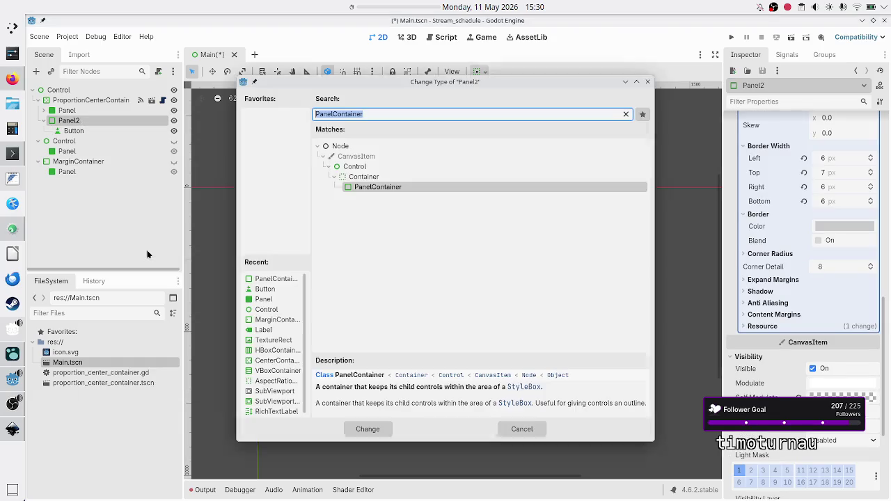
{"action": "type", "text": "panel"}
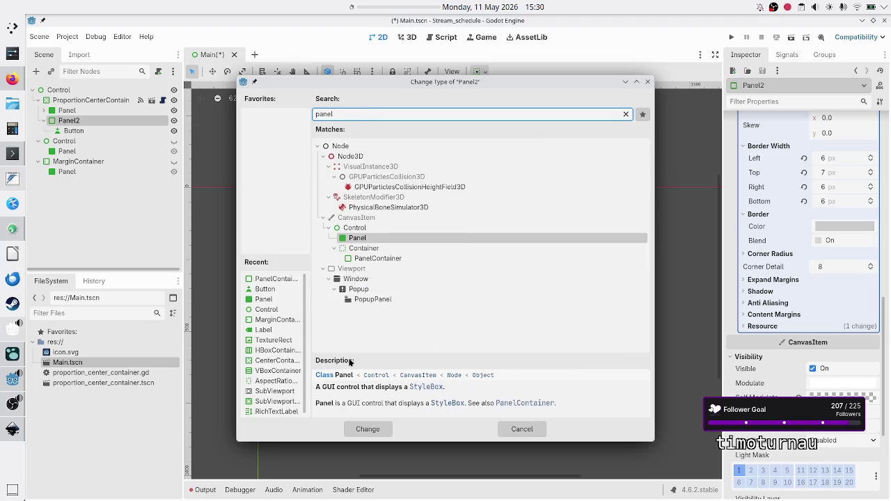
{"action": "left_click", "coordinate": [366, 429]}
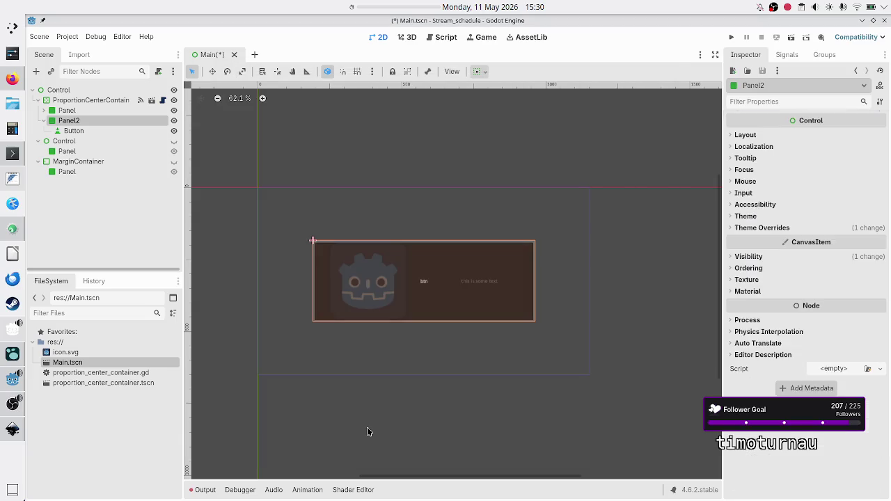
{"action": "left_click", "coordinate": [83, 130]}
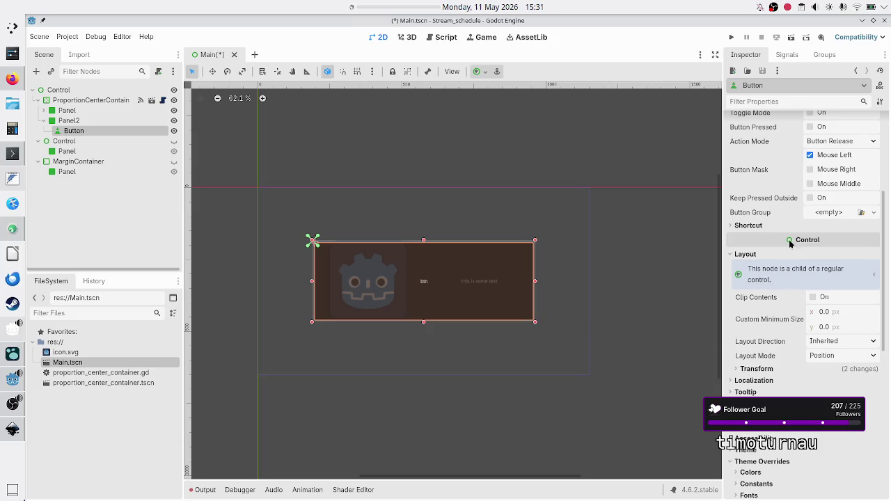
Switch the Button to Anchors layout with a Custom preset and zero right/bottom offsets
{"action": "left_click", "coordinate": [72, 120]}
{"action": "left_click", "coordinate": [78, 131]}
{"action": "scroll", "coordinate": [799, 258], "scroll_direction": "up", "scroll_amount": 5}
{"action": "scroll", "coordinate": [804, 307], "scroll_direction": "down", "scroll_amount": 6}
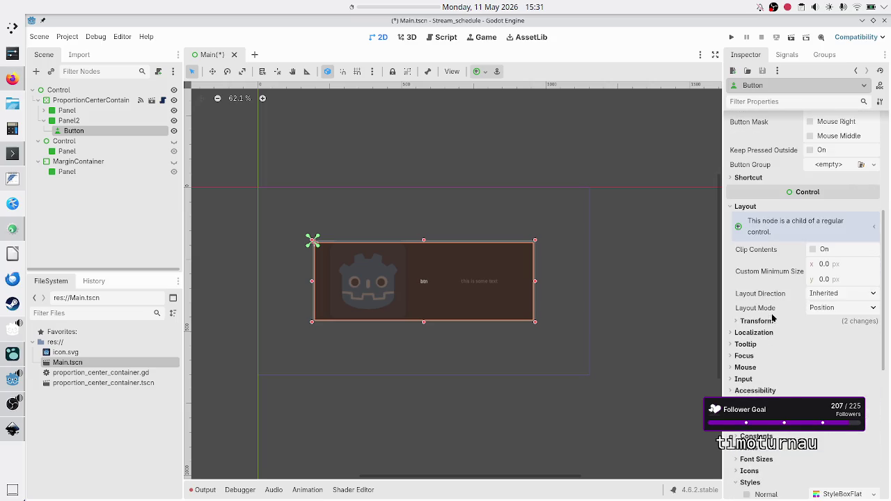
{"action": "left_click", "coordinate": [834, 312]}
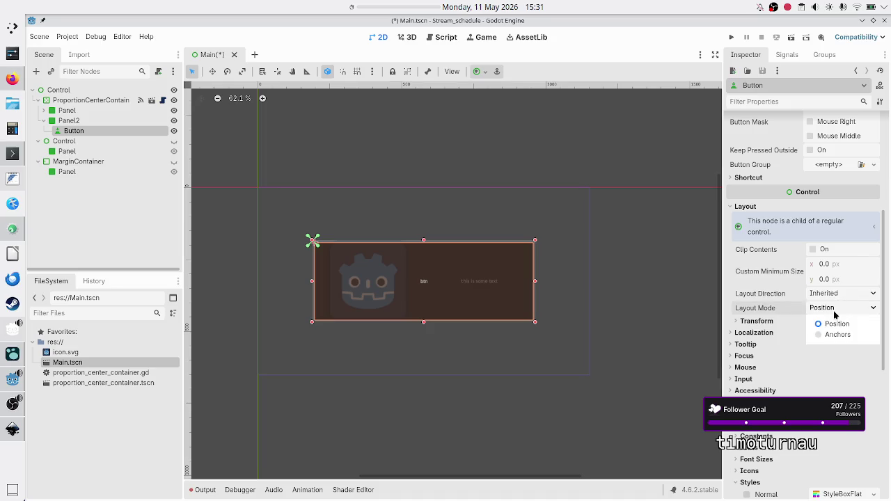
{"action": "left_click", "coordinate": [836, 334]}
{"action": "left_click", "coordinate": [875, 323]}
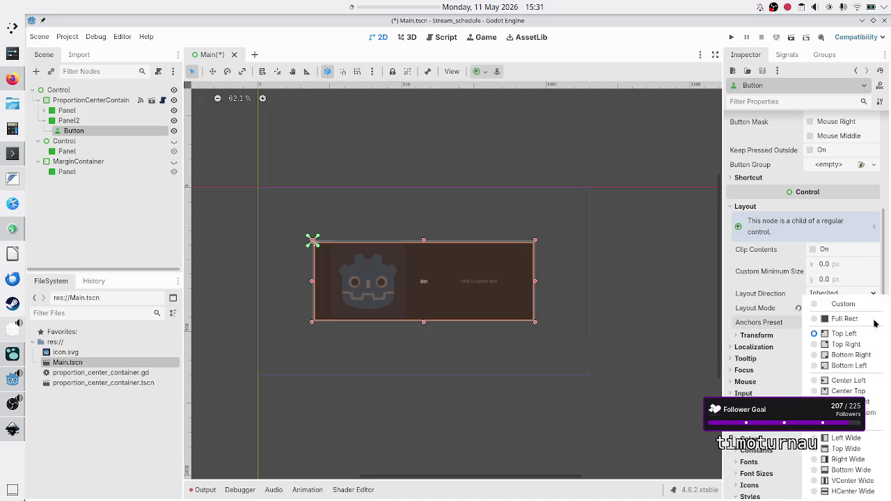
{"action": "left_click", "coordinate": [848, 305]}
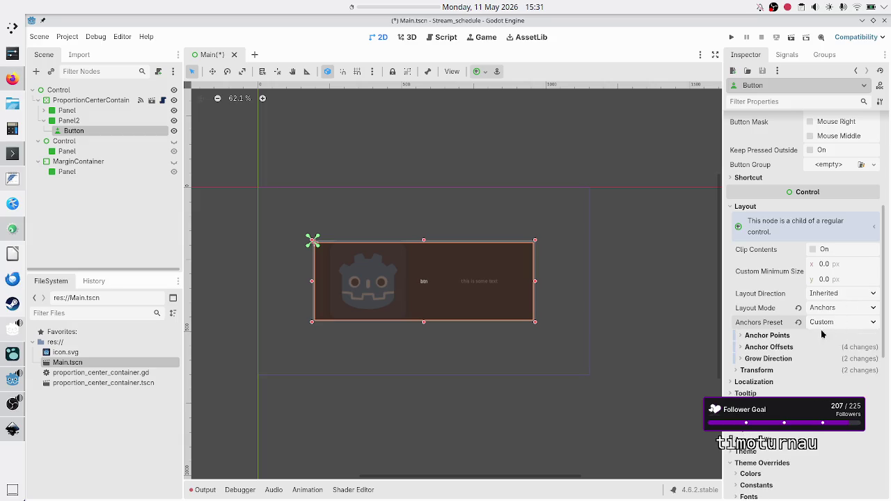
{"action": "left_click", "coordinate": [811, 339]}
{"action": "left_click", "coordinate": [801, 405]}
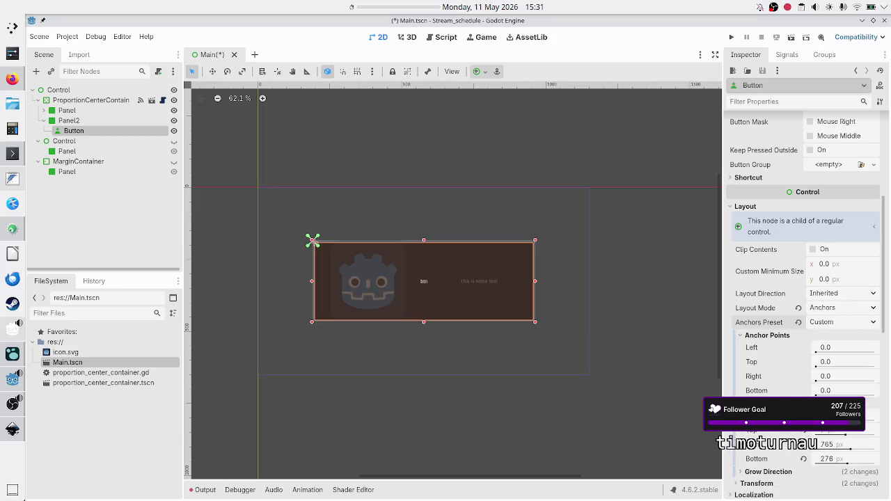
{"action": "left_click", "coordinate": [804, 444]}
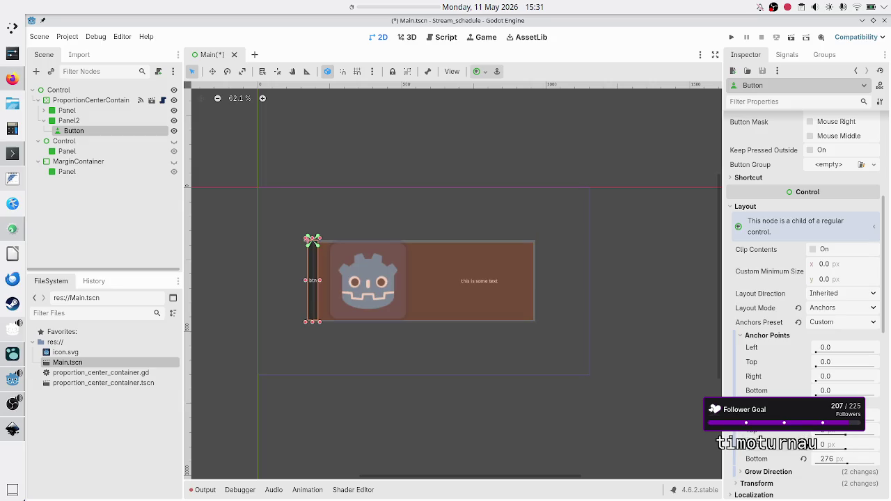
{"action": "left_click", "coordinate": [804, 458]}
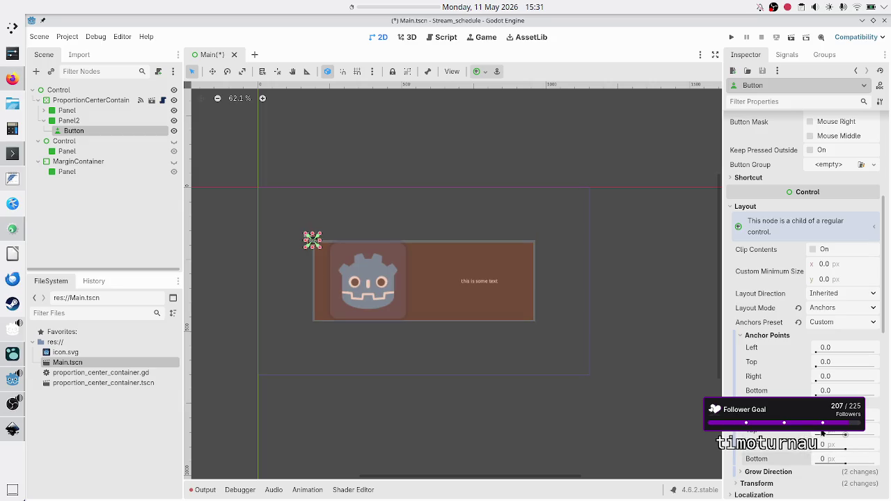
Set the Button's anchor points to Left 0.3, Right 0.7, Top 0.3, Bottom 0.7
{"action": "left_click", "coordinate": [840, 347]}
{"action": "type", "text": "0.3"}
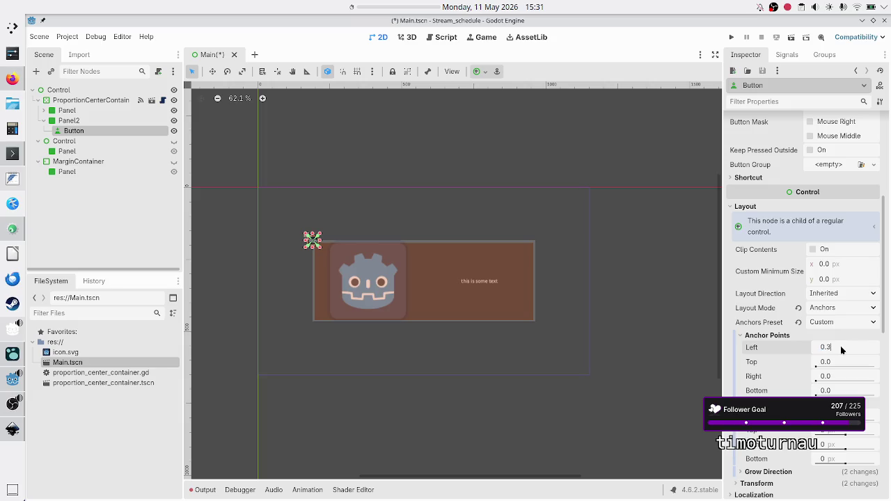
{"action": "key", "text": "Return"}
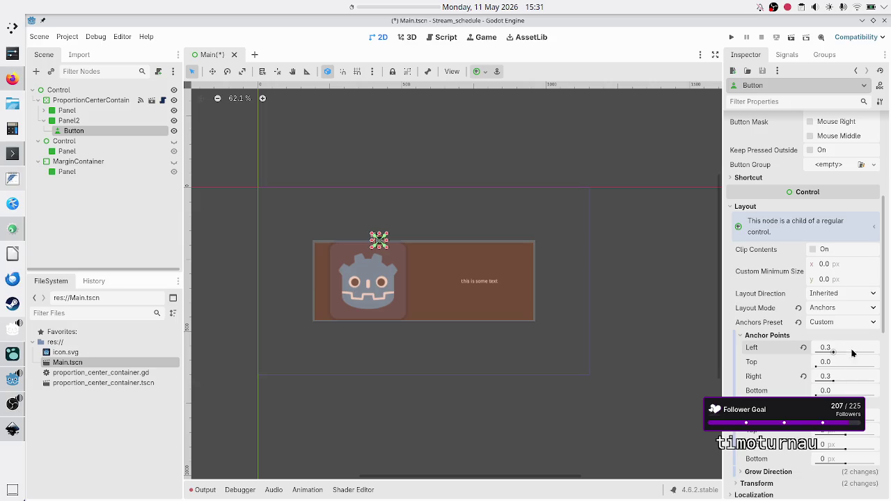
{"action": "left_click", "coordinate": [831, 376]}
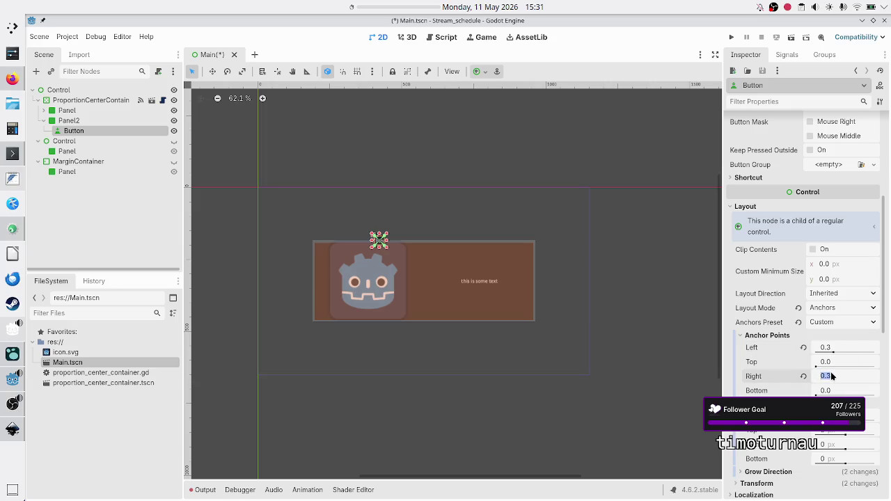
{"action": "type", "text": "0"}
{"action": "key", "text": "Return"}
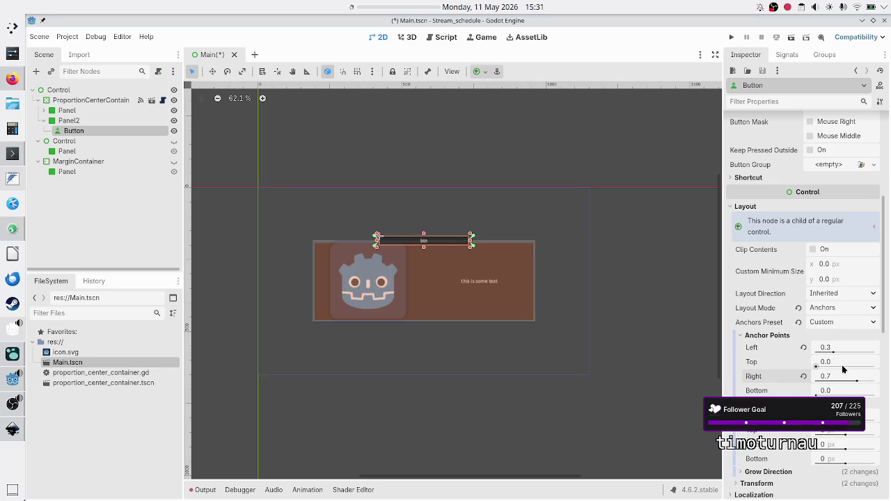
{"action": "left_click", "coordinate": [842, 366]}
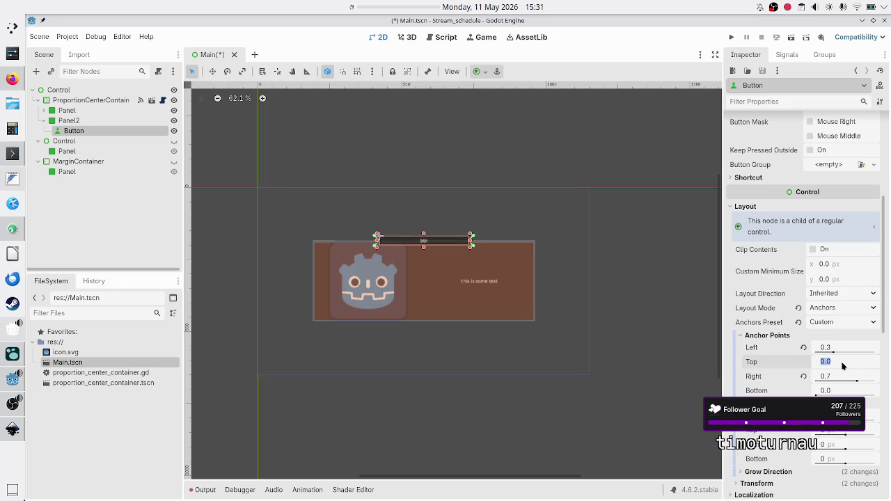
{"action": "type", "text": "0.3"}
{"action": "key", "text": "Return"}
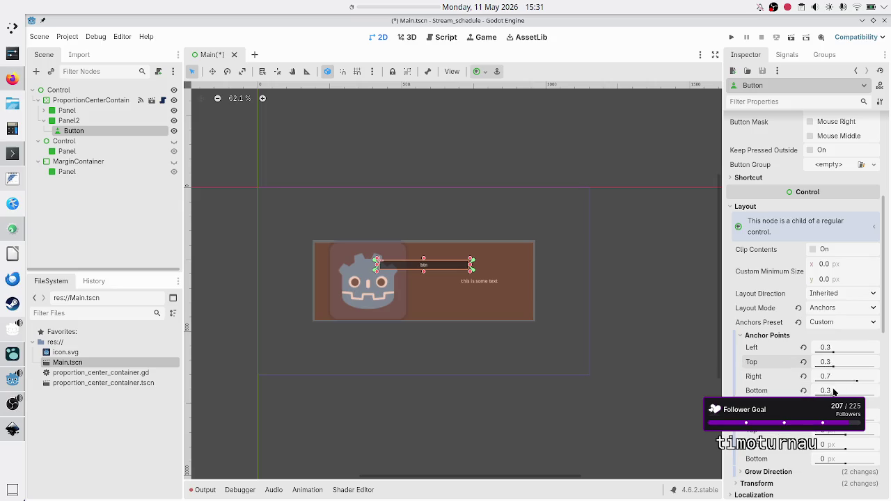
{"action": "left_click", "coordinate": [839, 391]}
{"action": "type", "text": "0"}
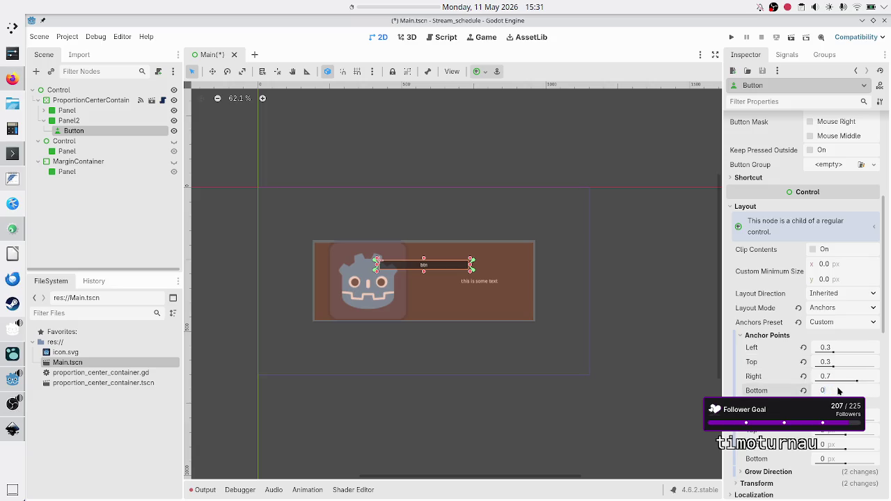
{"action": "type", "text": ".7"}
{"action": "key", "text": "Return"}
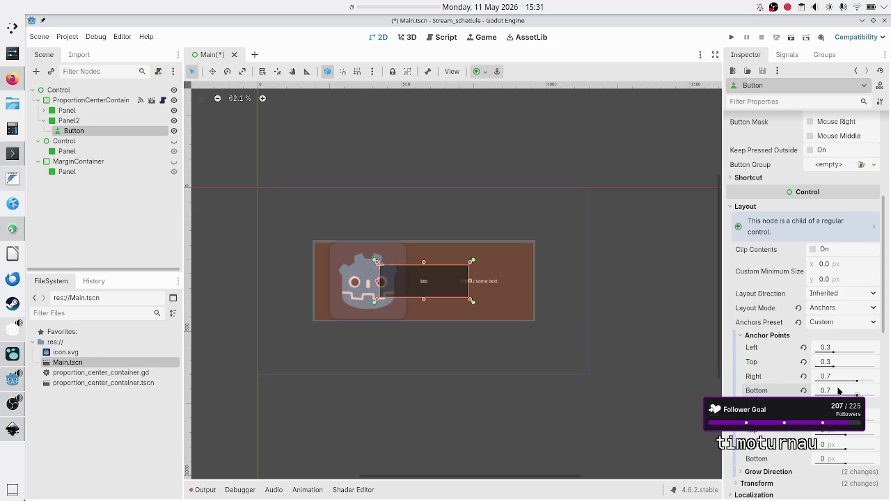
{"action": "left_click", "coordinate": [117, 210]}
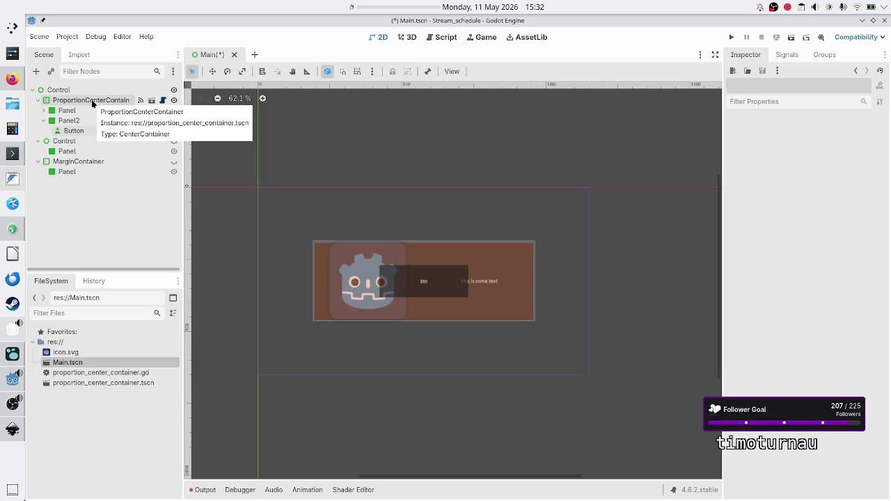
Expand Panel and HBoxContainer to show TextureRect and Label, then reselect ProportionCenterContainer
{"action": "left_click", "coordinate": [86, 120]}
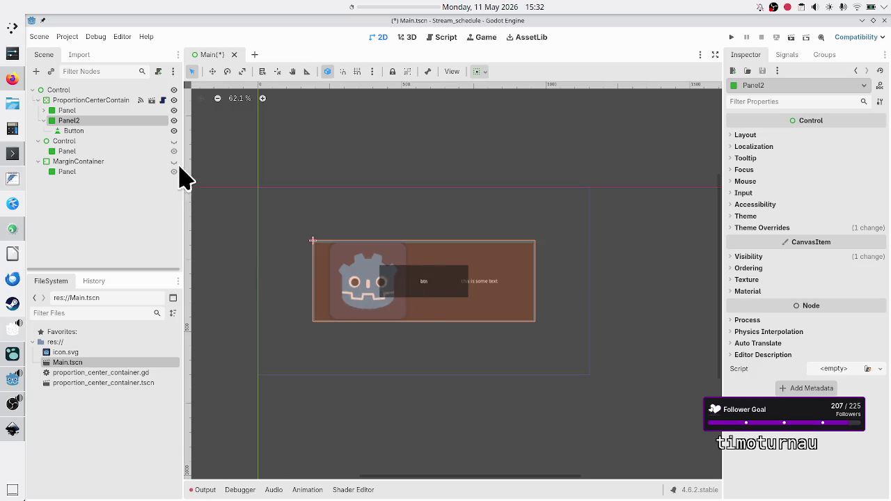
{"action": "left_click", "coordinate": [86, 100]}
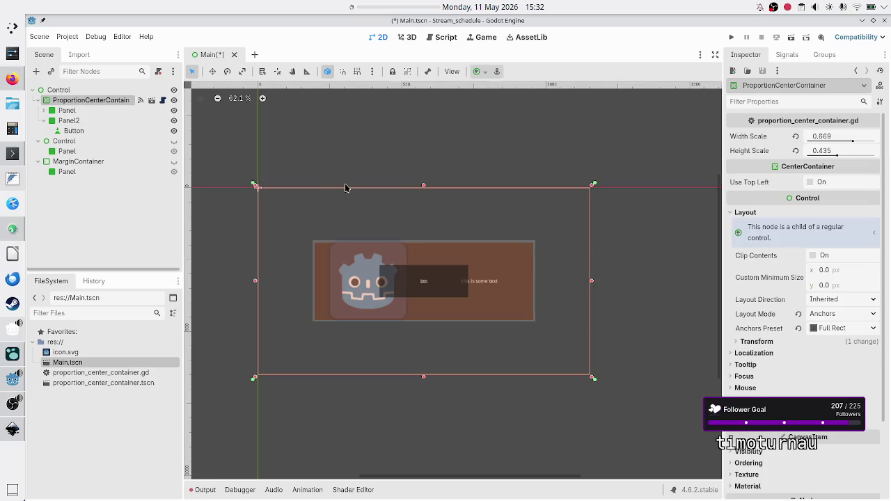
{"action": "left_click", "coordinate": [43, 110]}
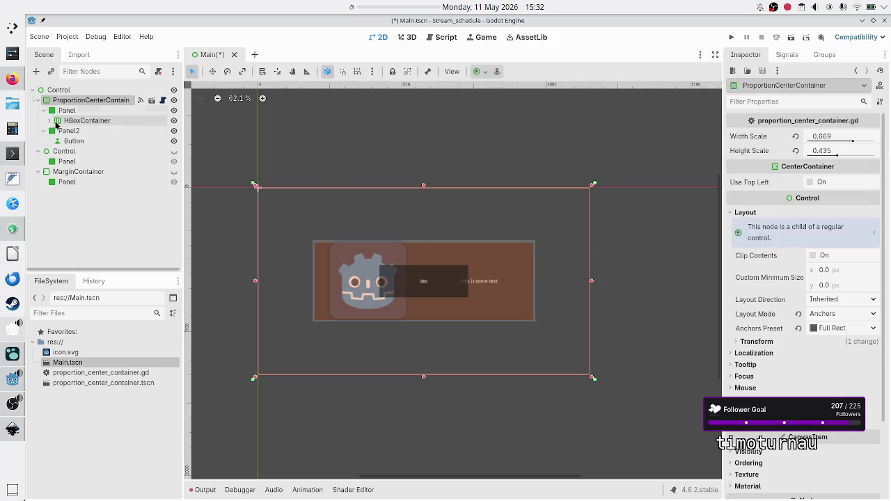
{"action": "left_click", "coordinate": [50, 120]}
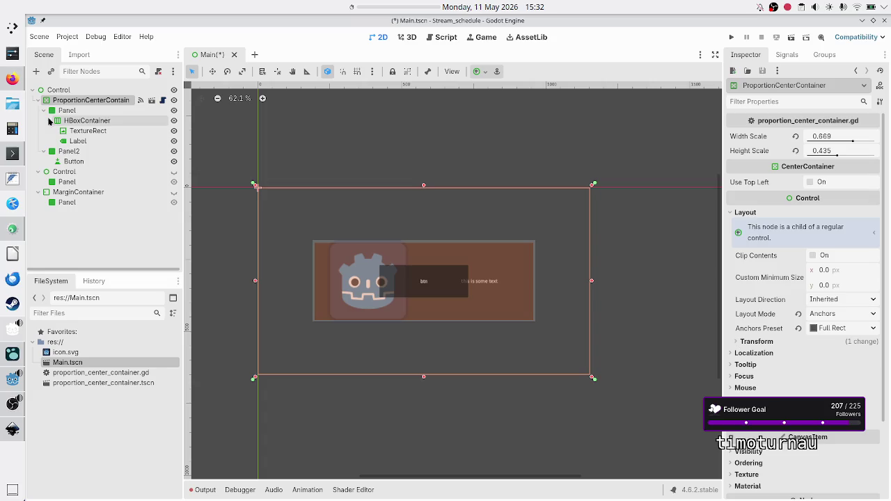
{"action": "left_click", "coordinate": [103, 131]}
{"action": "left_click", "coordinate": [90, 141]}
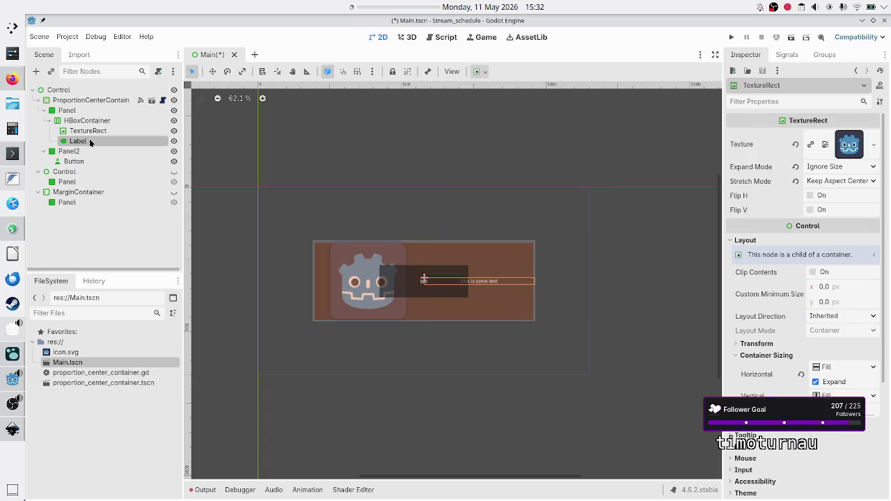
{"action": "left_click", "coordinate": [86, 99]}
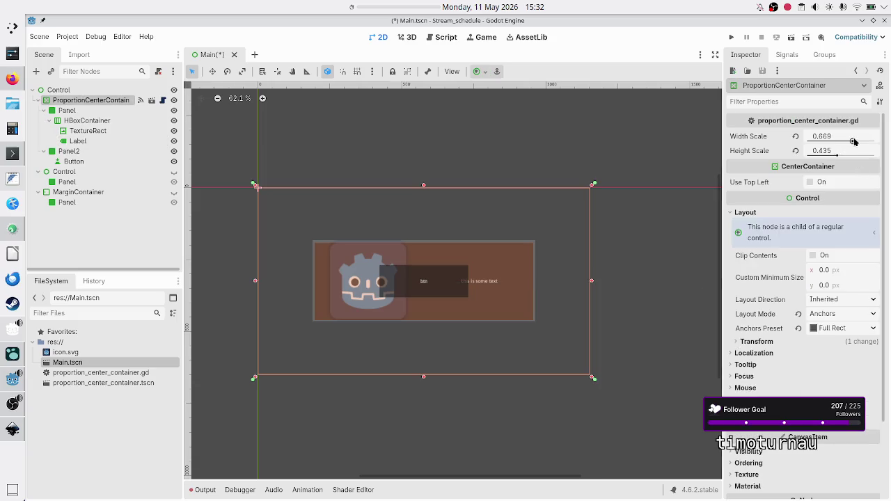
Try narrower Width Scale values, settle around 0.8, and collapse Panel and Panel2
{"action": "left_click_drag", "start_coordinate": [853, 142], "coordinate": [824, 148]}
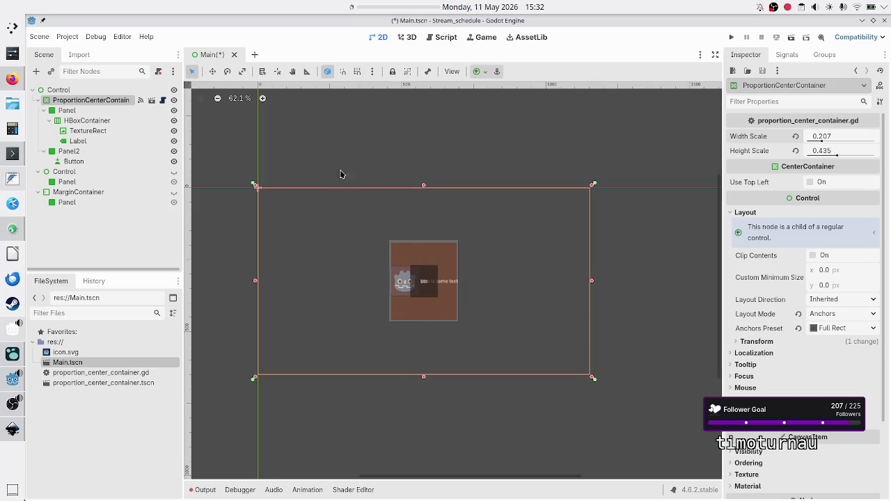
{"action": "left_click", "coordinate": [43, 110]}
{"action": "left_click", "coordinate": [44, 120]}
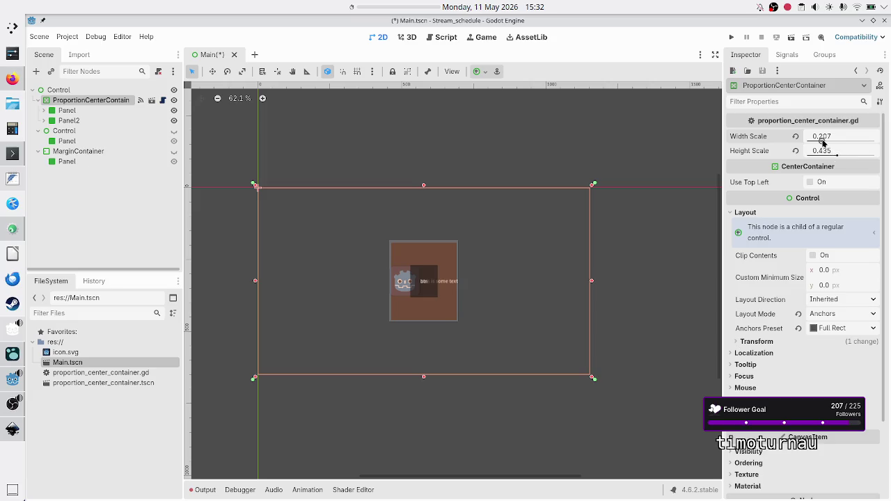
{"action": "left_click_drag", "start_coordinate": [822, 141], "coordinate": [823, 142]}
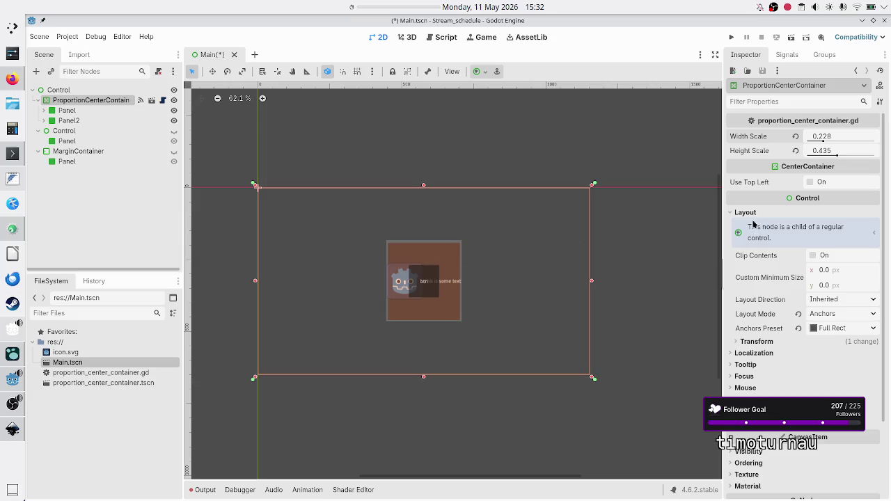
{"action": "mouse_move", "coordinate": [821, 143]}
{"action": "left_mouse_down"}
{"action": "mouse_move", "coordinate": [870, 142]}
{"action": "mouse_move", "coordinate": [853, 143]}
{"action": "mouse_move", "coordinate": [861, 143]}
{"action": "left_mouse_up"}
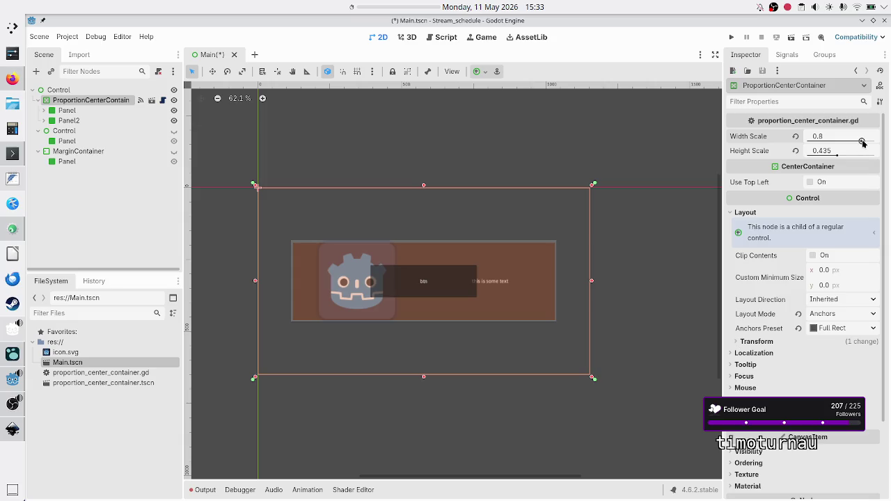
{"action": "mouse_move", "coordinate": [863, 142]}
{"action": "left_mouse_down"}
{"action": "mouse_move", "coordinate": [817, 141]}
{"action": "mouse_move", "coordinate": [850, 142]}
{"action": "mouse_move", "coordinate": [817, 158]}
{"action": "mouse_move", "coordinate": [875, 164]}
{"action": "mouse_move", "coordinate": [824, 160]}
{"action": "mouse_move", "coordinate": [865, 160]}
{"action": "mouse_move", "coordinate": [834, 156]}
{"action": "left_mouse_up"}
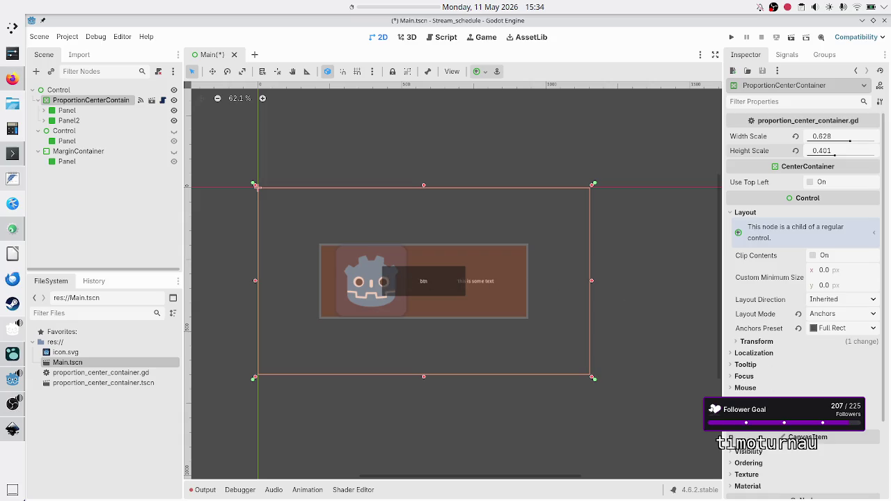
Revert Panel2's Self Modulate to opaque white so the orange panel shows solid
{"action": "scroll", "coordinate": [779, 432], "scroll_direction": "down", "scroll_amount": 3}
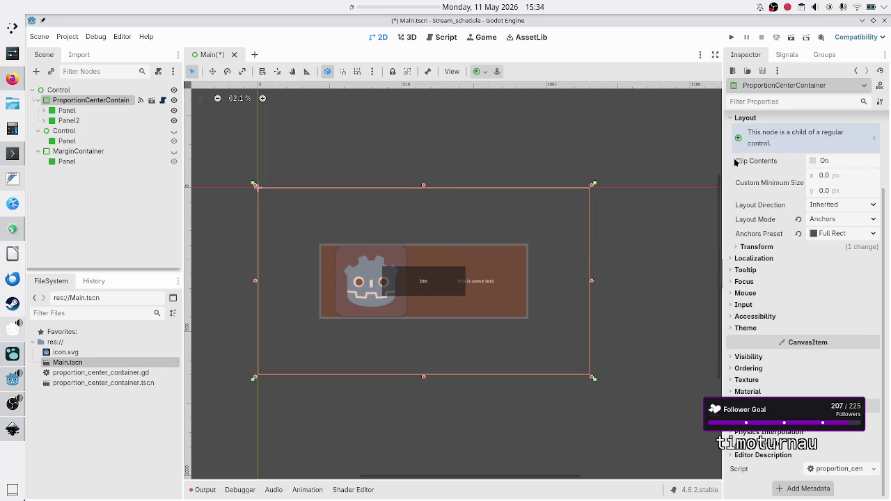
{"action": "scroll", "coordinate": [760, 169], "scroll_direction": "up", "scroll_amount": 3}
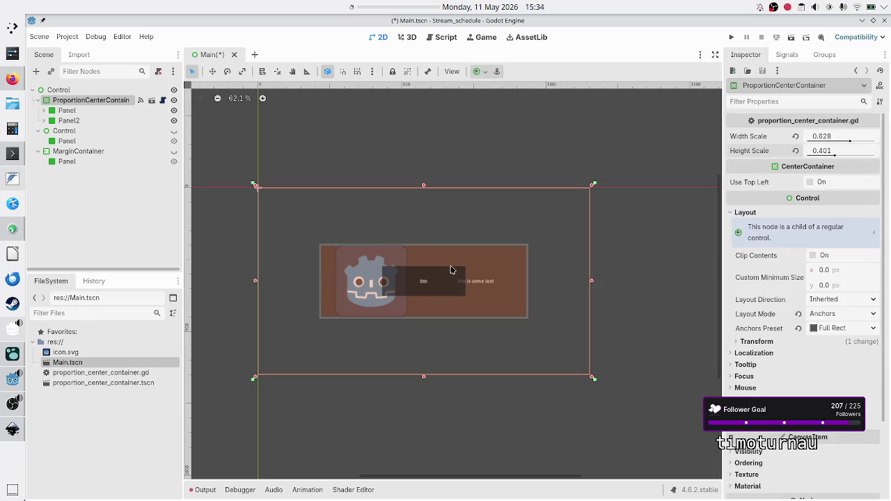
{"action": "scroll", "coordinate": [743, 351], "scroll_direction": "down", "scroll_amount": 3}
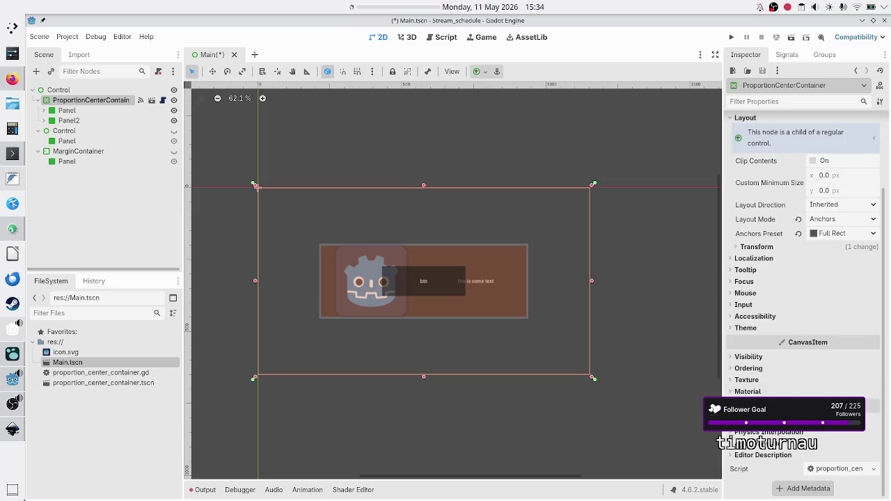
{"action": "left_click", "coordinate": [770, 357]}
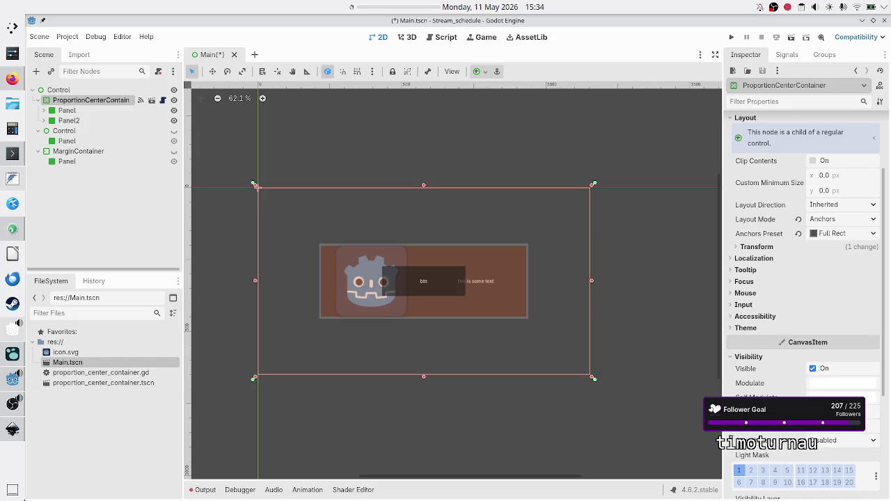
{"action": "scroll", "coordinate": [800, 314], "scroll_direction": "down", "scroll_amount": 5}
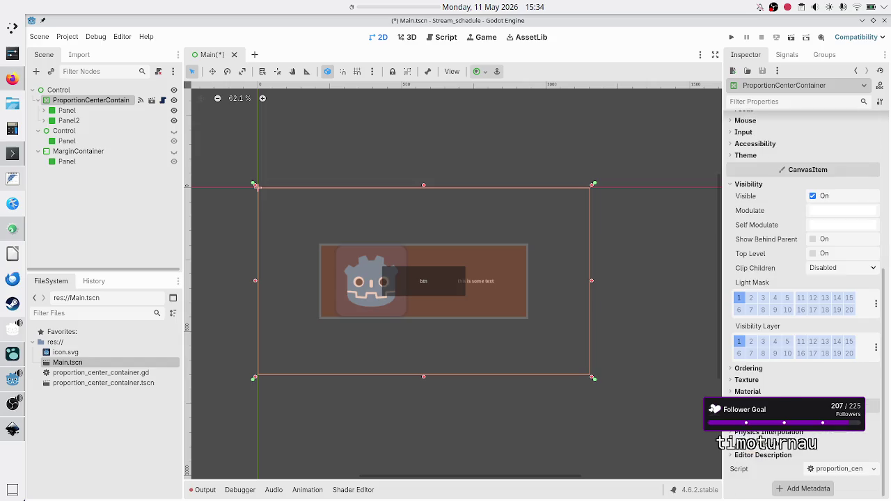
{"action": "left_click", "coordinate": [84, 122]}
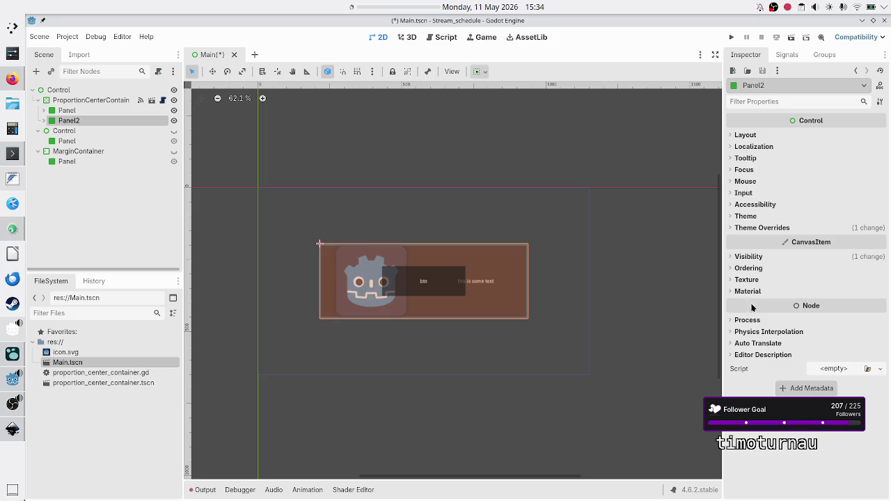
{"action": "left_click", "coordinate": [749, 257]}
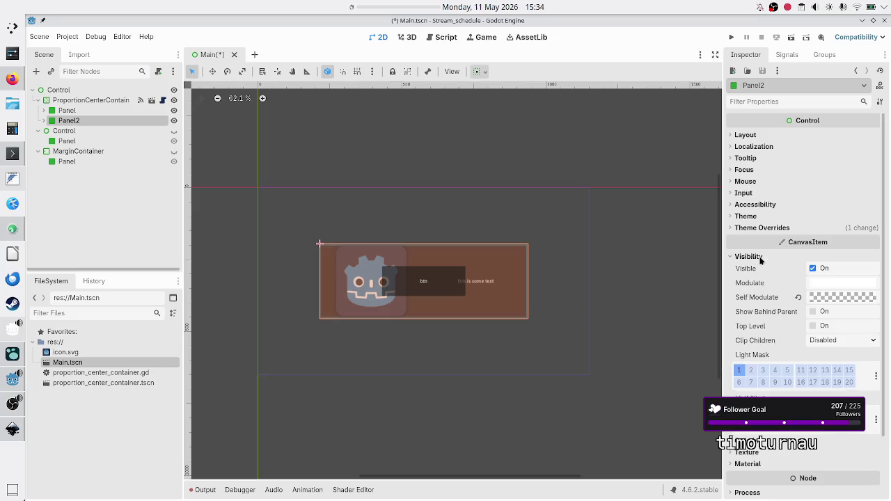
{"action": "left_click", "coordinate": [799, 298]}
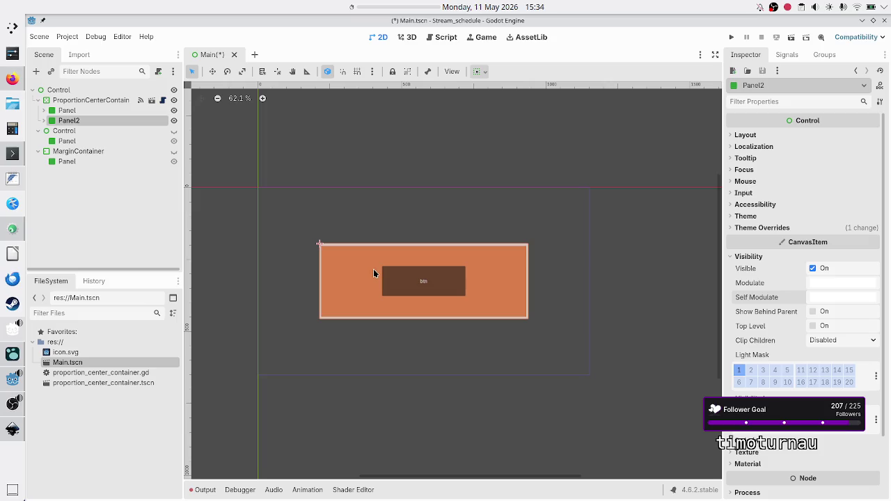
Set the ProportionCenterContainer's Width Scale to 0.688
{"action": "left_click", "coordinate": [79, 101]}
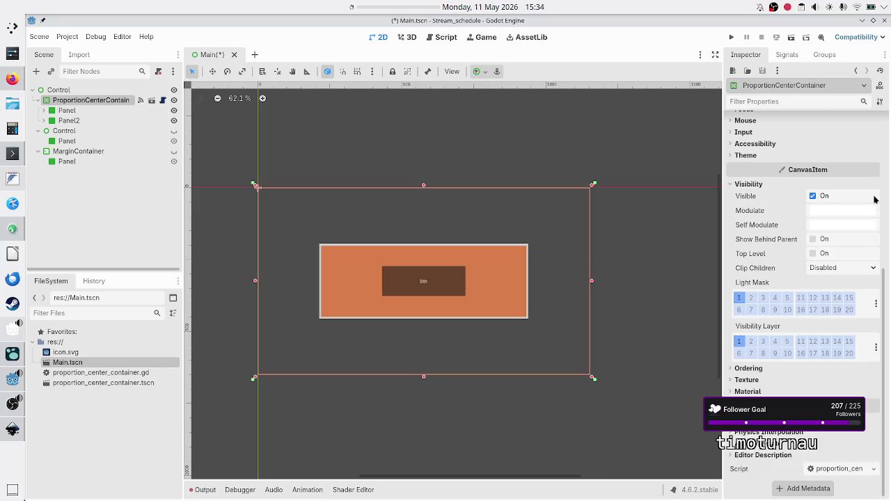
{"action": "scroll", "coordinate": [875, 200], "scroll_direction": "up", "scroll_amount": 5}
{"action": "mouse_move", "coordinate": [845, 139]}
{"action": "left_mouse_down"}
{"action": "mouse_move", "coordinate": [814, 140]}
{"action": "mouse_move", "coordinate": [869, 139]}
{"action": "mouse_move", "coordinate": [854, 139]}
{"action": "left_mouse_up"}
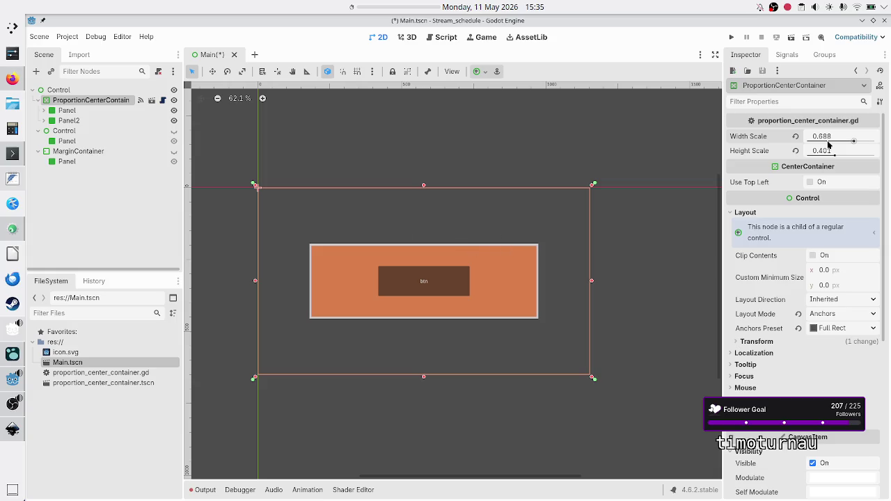
{"action": "mouse_move", "coordinate": [855, 141]}
{"action": "left_mouse_down"}
{"action": "mouse_move", "coordinate": [835, 142]}
{"action": "mouse_move", "coordinate": [872, 142]}
{"action": "mouse_move", "coordinate": [845, 143]}
{"action": "mouse_move", "coordinate": [857, 142]}
{"action": "left_mouse_up"}
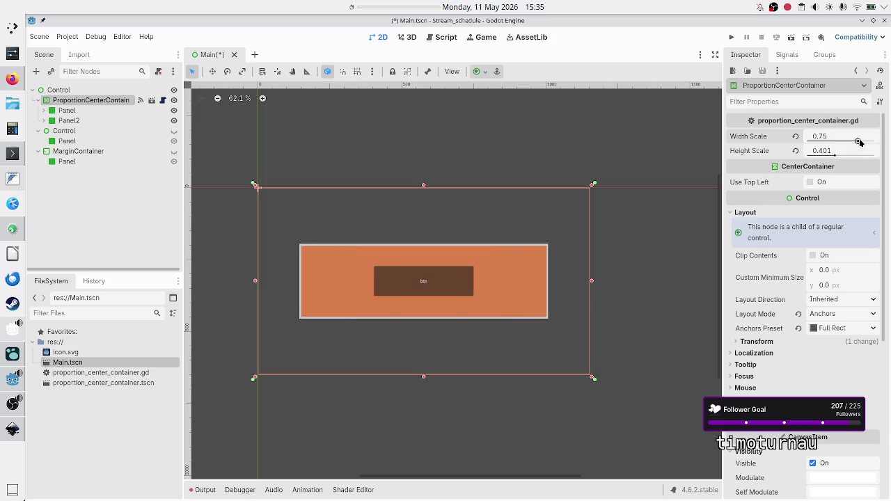
{"action": "scroll", "coordinate": [808, 385], "scroll_direction": "down", "scroll_amount": 5}
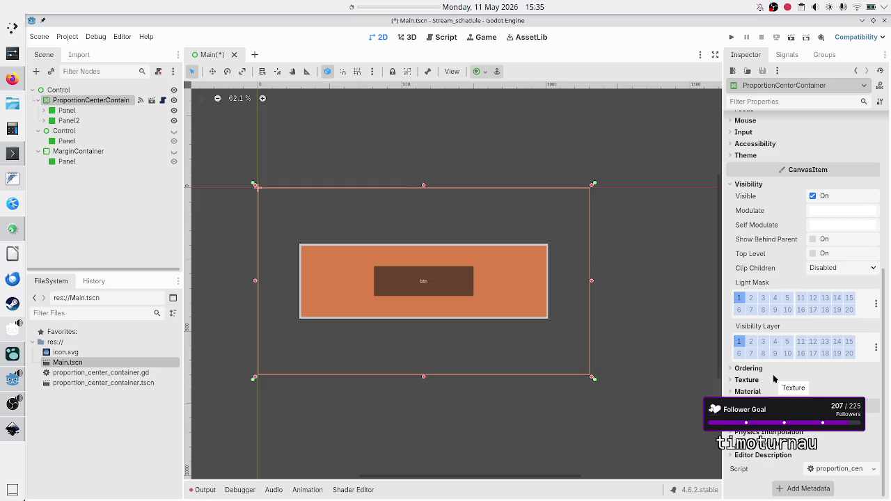
{"action": "scroll", "coordinate": [804, 278], "scroll_direction": "up", "scroll_amount": 5}
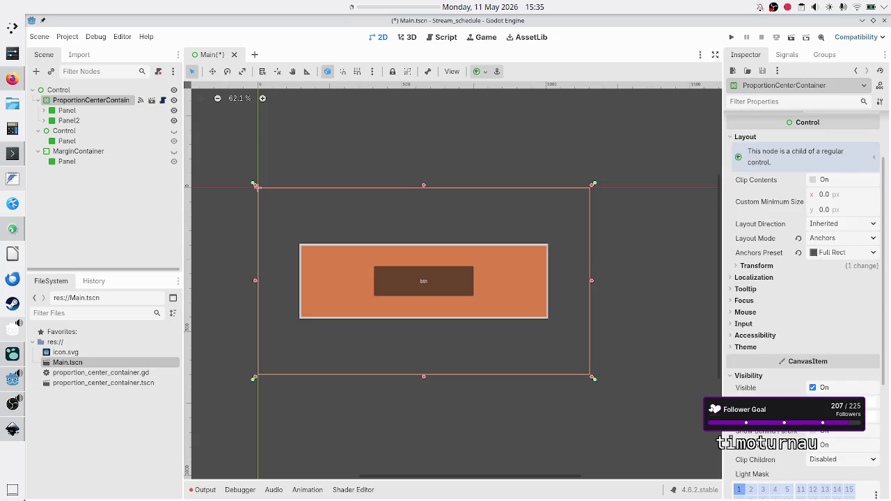
{"action": "left_click", "coordinate": [843, 403]}
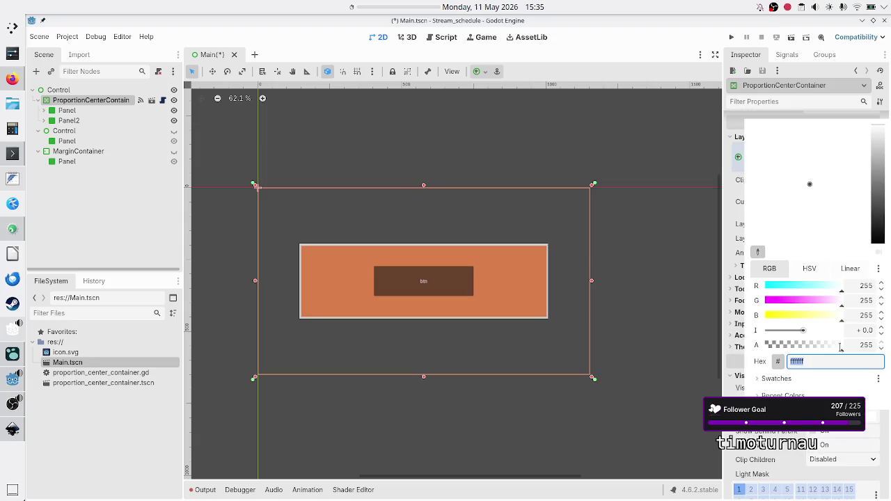
{"action": "left_click", "coordinate": [882, 149]}
{"action": "mouse_move", "coordinate": [881, 150]}
{"action": "left_mouse_down"}
{"action": "mouse_move", "coordinate": [882, 184]}
{"action": "mouse_move", "coordinate": [879, 102]}
{"action": "left_mouse_up"}
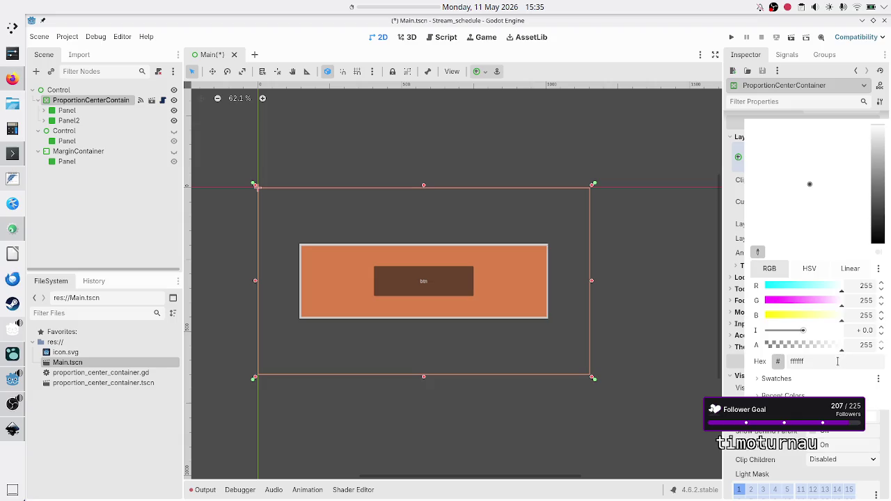
{"action": "mouse_move", "coordinate": [843, 352]}
{"action": "left_mouse_down"}
{"action": "mouse_move", "coordinate": [781, 351]}
{"action": "mouse_move", "coordinate": [796, 352]}
{"action": "left_mouse_up"}
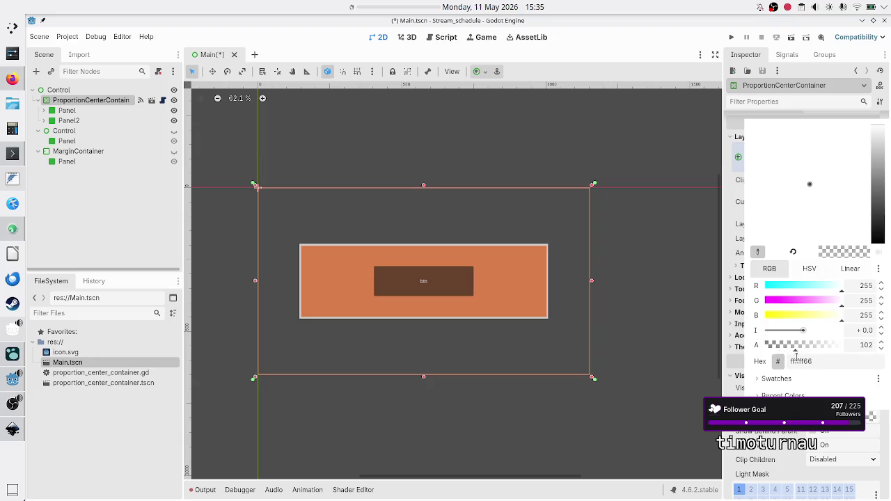
{"action": "left_click", "coordinate": [808, 362]}
{"action": "key", "text": "Escape"}
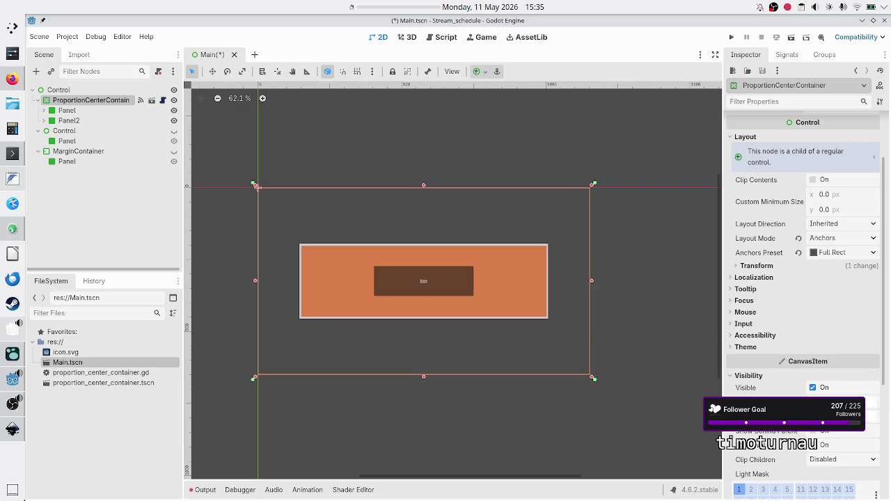
{"action": "left_click", "coordinate": [75, 122]}
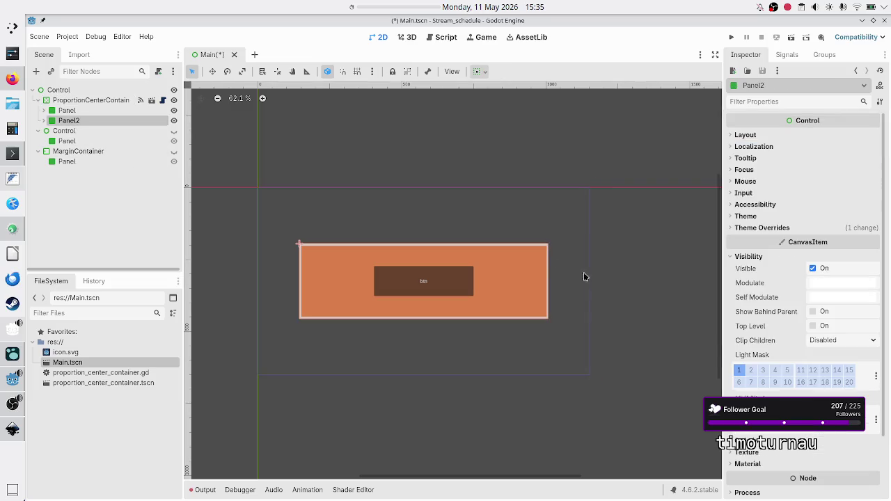
{"action": "left_click", "coordinate": [826, 297]}
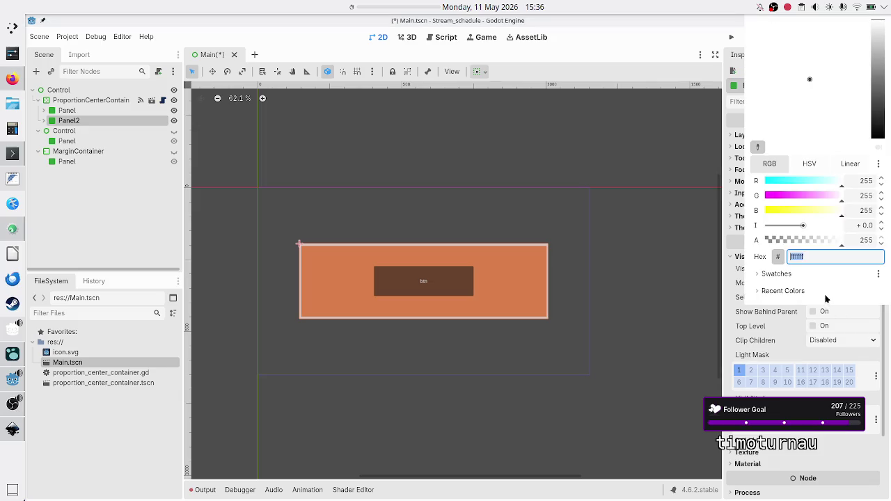
{"action": "left_click", "coordinate": [829, 242]}
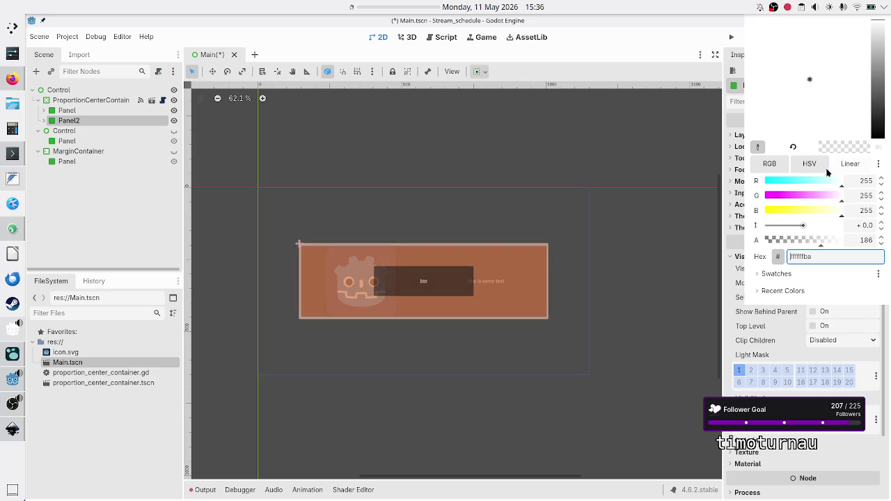
{"action": "key", "text": "Escape"}
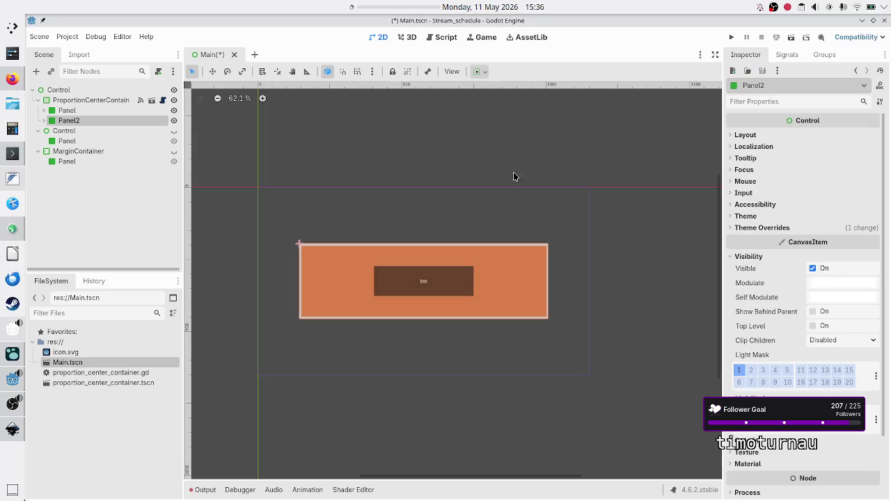
{"action": "left_click", "coordinate": [139, 100]}
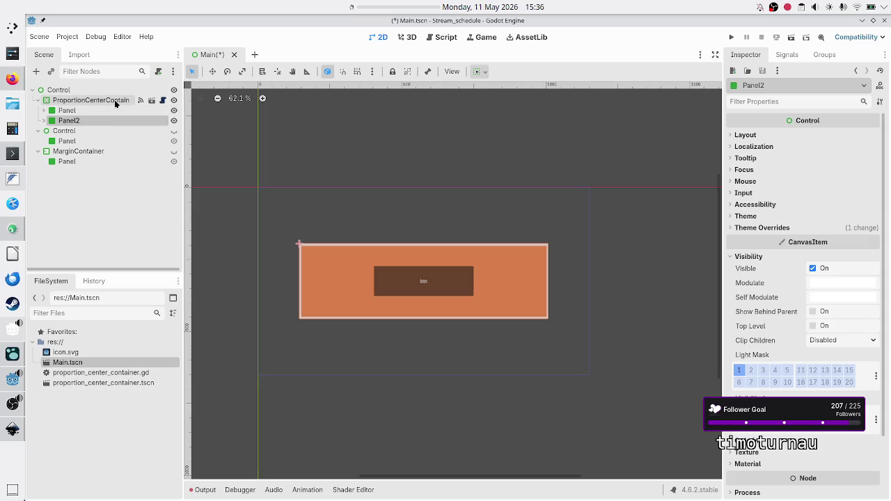
Open proportion_center_container.gd, highlight the child loop lines, and save Main.tscn
{"action": "left_click", "coordinate": [163, 101]}
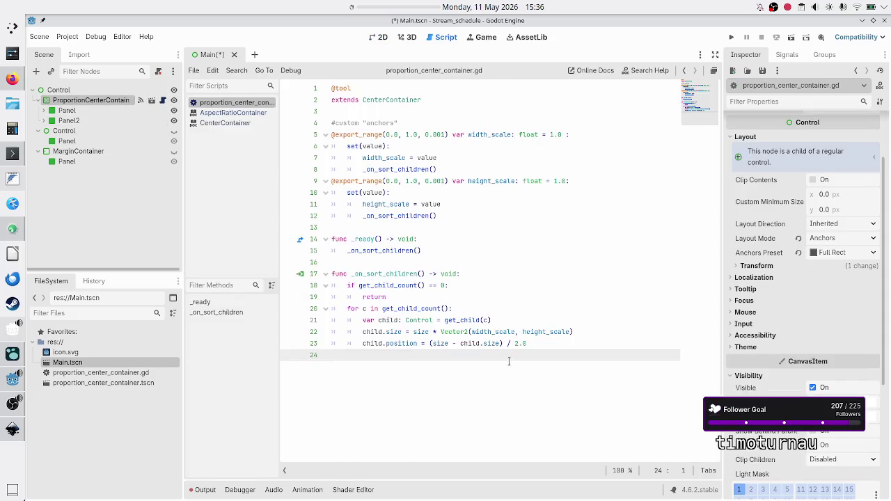
{"action": "left_click_drag", "start_coordinate": [399, 308], "coordinate": [437, 309]}
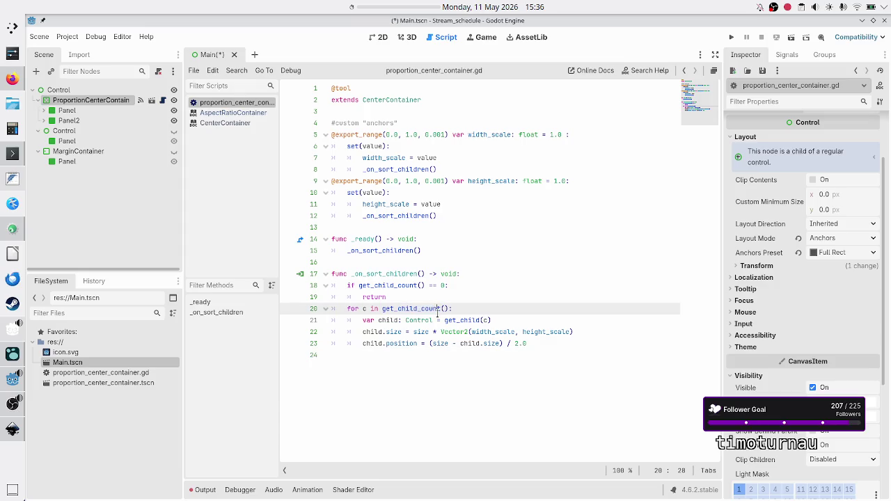
{"action": "mouse_move", "coordinate": [505, 319]}
{"action": "left_mouse_down"}
{"action": "mouse_move", "coordinate": [432, 310]}
{"action": "mouse_move", "coordinate": [361, 321]}
{"action": "left_mouse_up"}
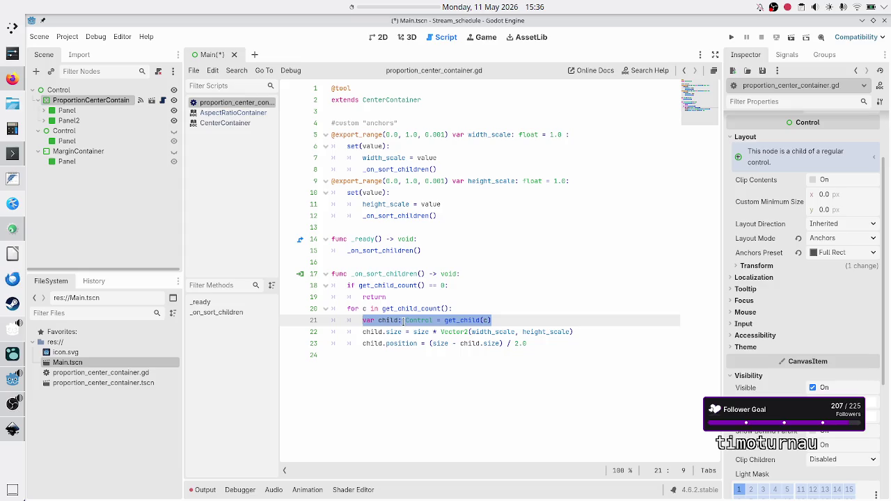
{"action": "double_click", "coordinate": [390, 321]}
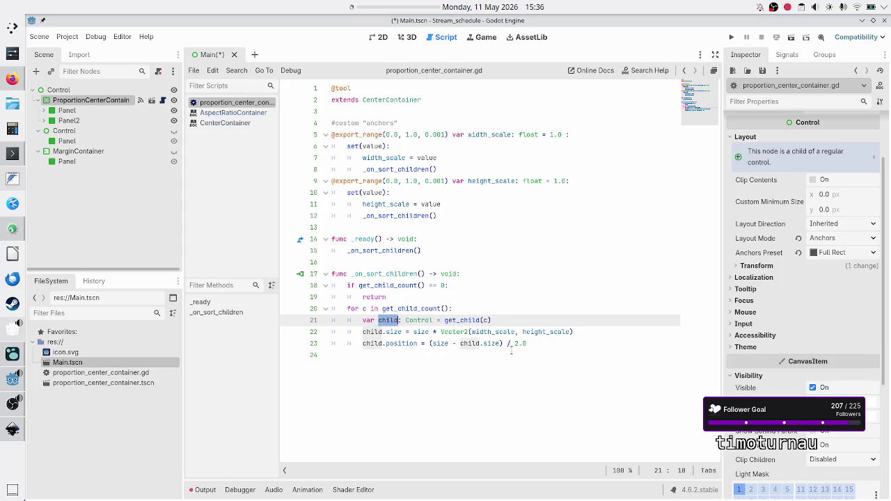
{"action": "left_click", "coordinate": [533, 348]}
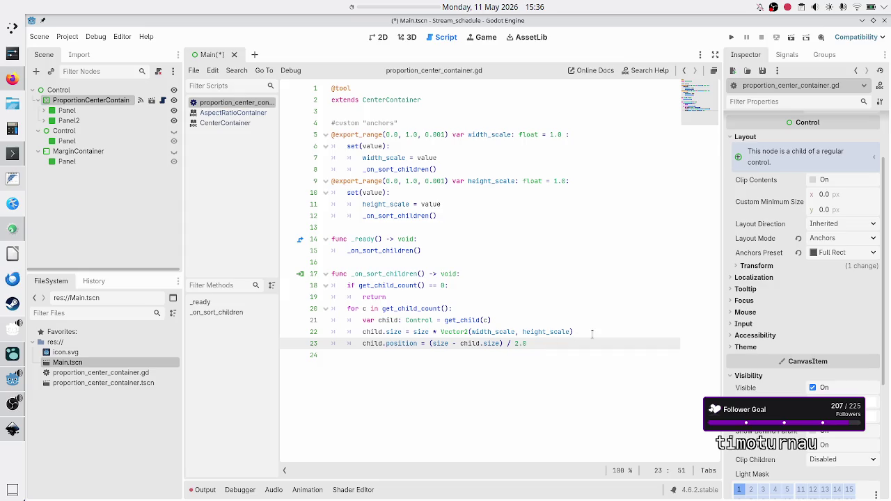
{"action": "left_click", "coordinate": [550, 332]}
{"action": "left_click", "coordinate": [545, 345]}
{"action": "key", "text": "Down"}
{"action": "key", "text": "ctrl+s"}
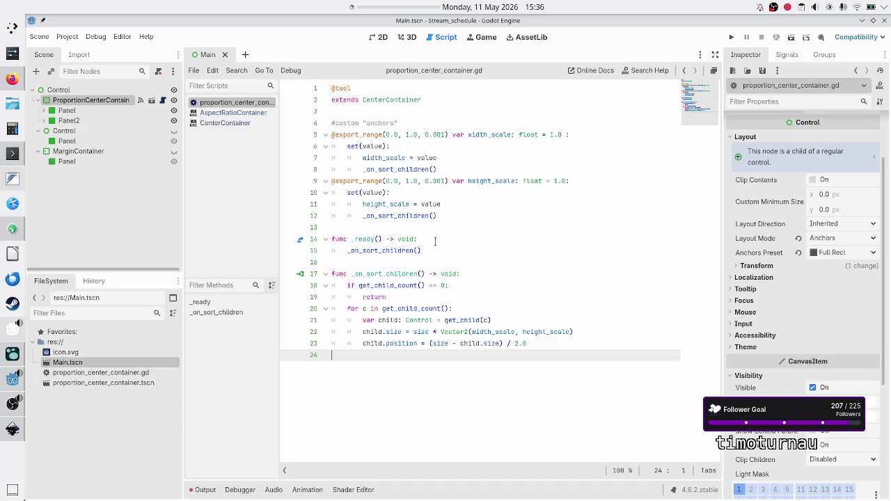
Add a comment after return noting equally scaled children overlap, useful with self modulate
{"action": "left_click", "coordinate": [458, 297]}
{"action": "key", "text": "Return"}
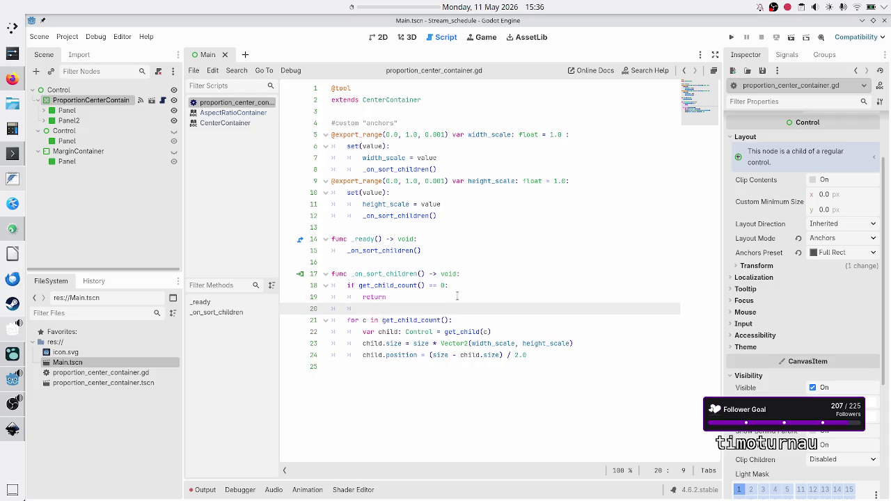
{"action": "type", "text": "#"}
{"action": "type", "text": "since "}
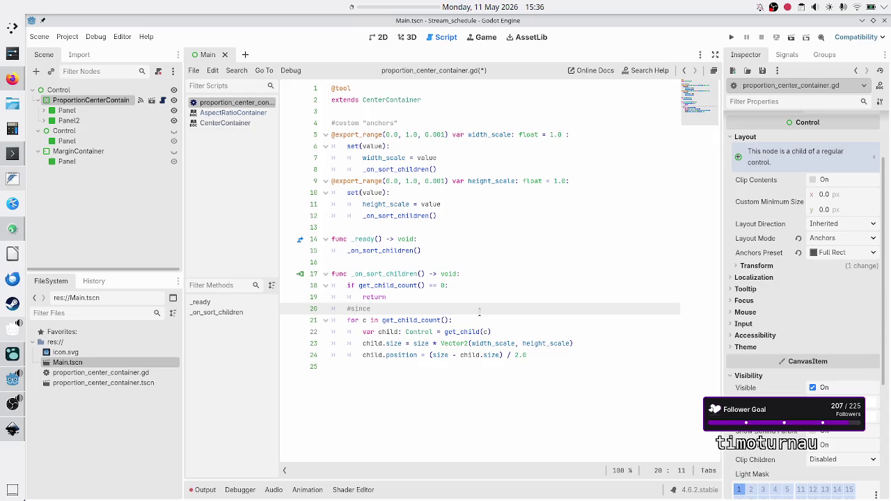
{"action": "type", "text": "each child i"}
{"action": "type", "text": "s scaled ex"}
{"action": "type", "text": "actly the sam"}
{"action": "type", "text": "e, "}
{"action": "type", "text": "they al"}
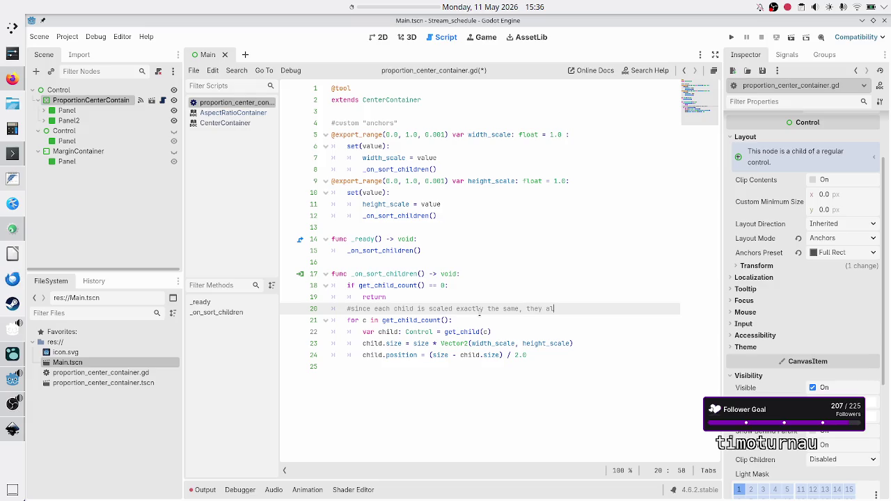
{"action": "type", "text": "l overlap "}
{"action": "type", "text": "(usefull"}
{"action": "type", "text": "w/ sub"}
{"action": "key", "text": "BackSpace"}
{"action": "key", "text": "BackSpace"}
{"action": "key", "text": "BackSpace"}
{"action": "type", "text": "selfmodulate"}
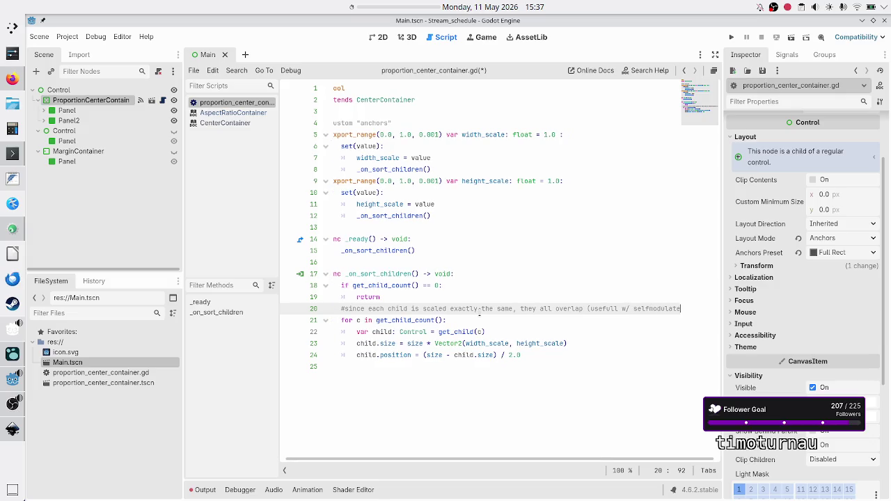
{"action": "type", "text": ")"}
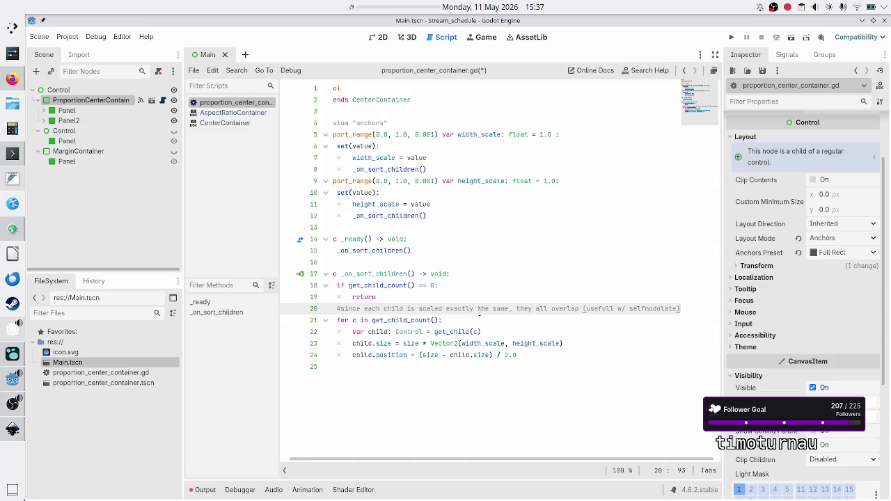
Reword the comment: drop 'since' and 'exactly', add 'but', spell 'w/' as 'with'
{"action": "key", "text": "Home"}
{"action": "key", "text": "ctrl+Right"}
{"action": "key", "text": "ctrl+Right"}
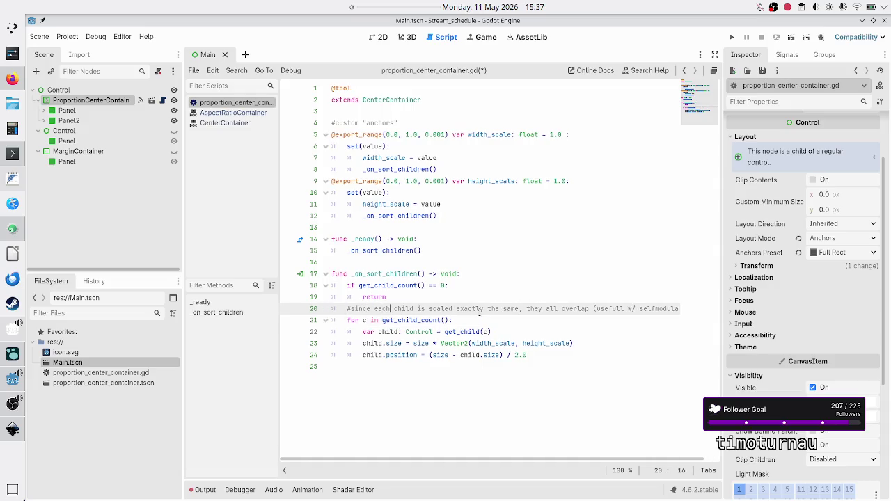
{"action": "key", "text": "BackSpace"}
{"action": "key", "text": "BackSpace"}
{"action": "key", "text": "BackSpace"}
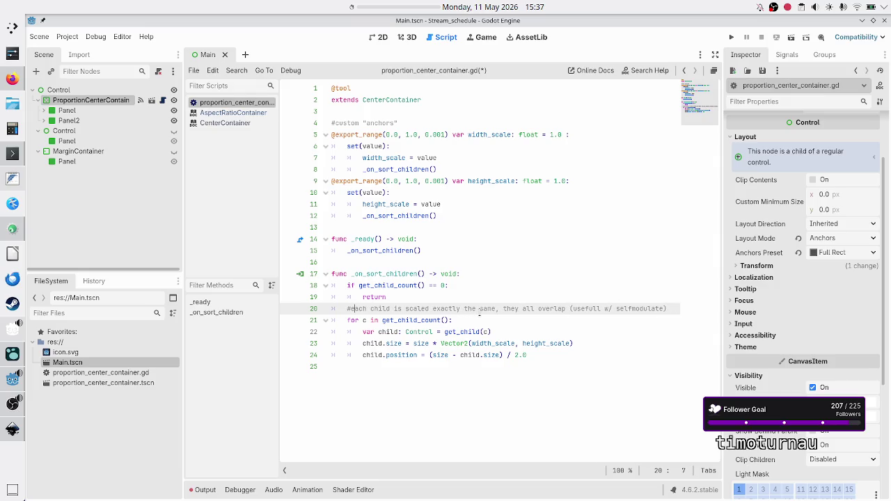
{"action": "key", "text": "BackSpace"}
{"action": "key", "text": "BackSpace"}
{"action": "key", "text": "BackSpace"}
{"action": "type", "text": ":"}
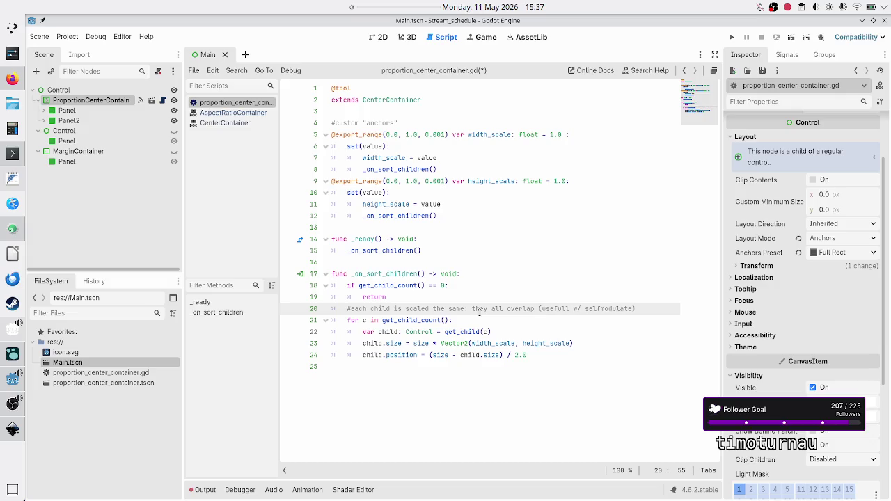
{"action": "type", "text": "but"}
{"action": "key", "text": "End"}
{"action": "key", "text": "Left"}
{"action": "key", "text": "Left"}
{"action": "key", "text": "Left"}
{"action": "key", "text": "BackSpace"}
{"action": "type", "text": "ith"}
Save the script and return to the 2D scene view
{"action": "key", "text": "ctrl+s"}
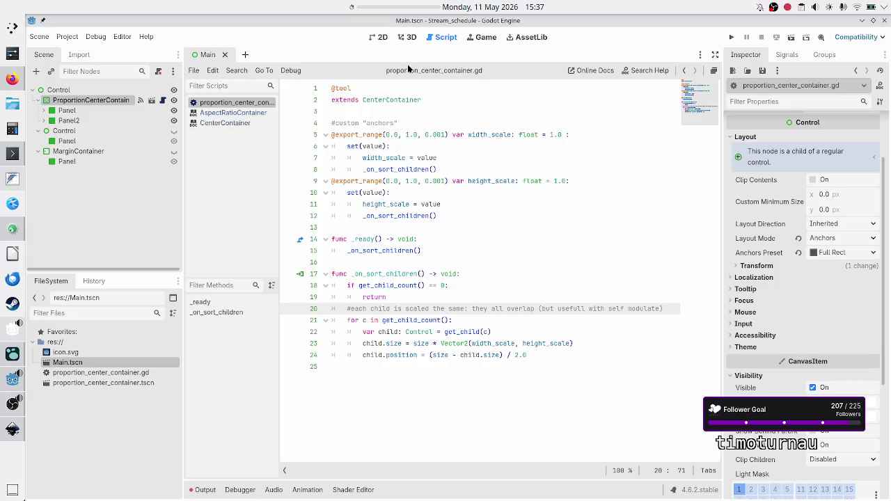
{"action": "left_click", "coordinate": [382, 38]}
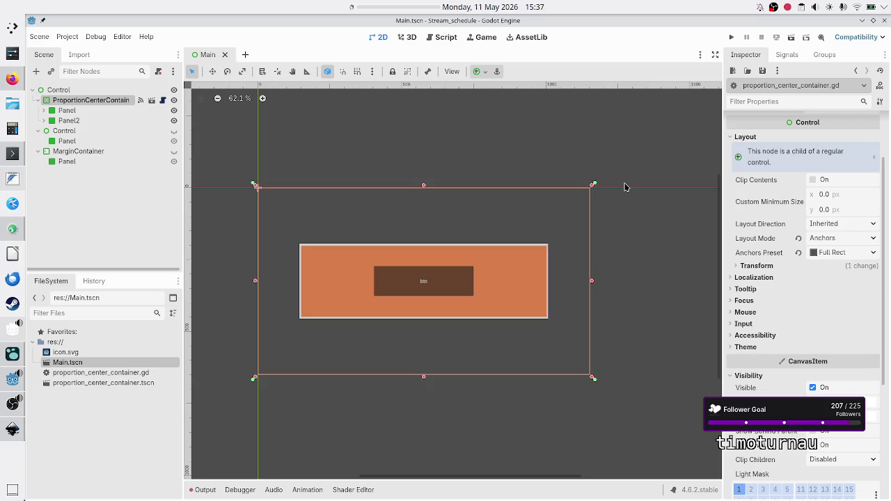
{"action": "key", "text": "alt+Tab"}
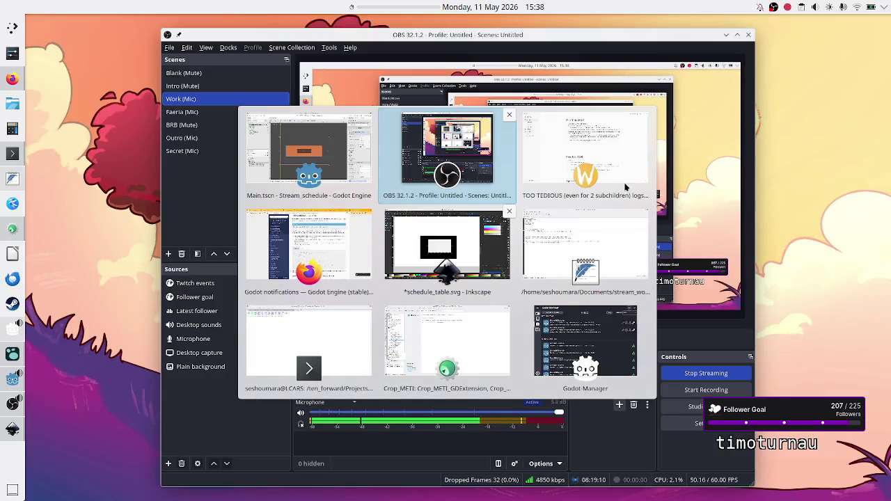
Switch to the browser's Discord tab and scroll through the quick-help channel
{"action": "key", "text": "alt+Tab"}
{"action": "key", "text": "alt+Tab"}
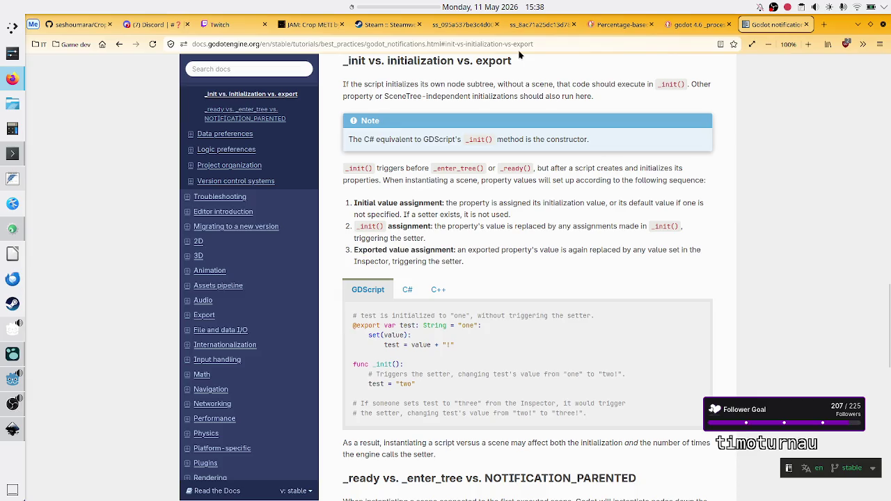
{"action": "left_click", "coordinate": [158, 32]}
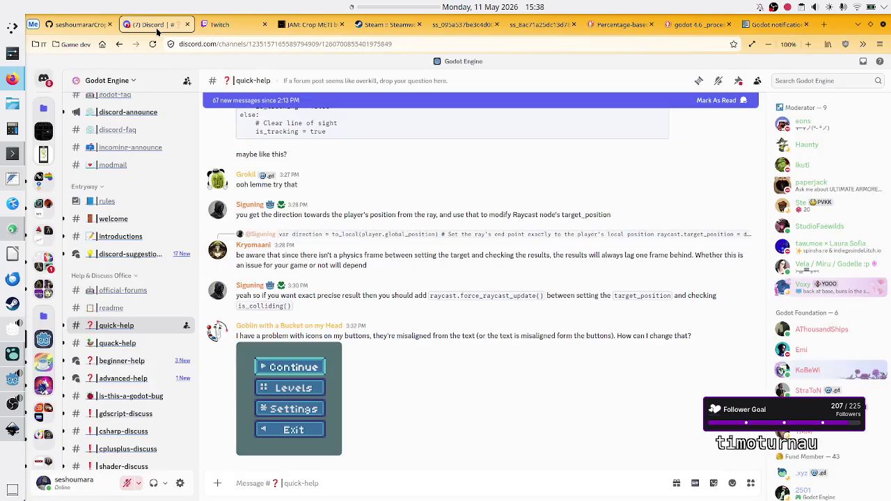
{"action": "scroll", "coordinate": [367, 304], "scroll_direction": "up", "scroll_amount": 5}
{"action": "scroll", "coordinate": [367, 303], "scroll_direction": "up", "scroll_amount": 2}
{"action": "scroll", "coordinate": [367, 303], "scroll_direction": "down", "scroll_amount": 7}
{"action": "scroll", "coordinate": [365, 300], "scroll_direction": "up", "scroll_amount": 1}
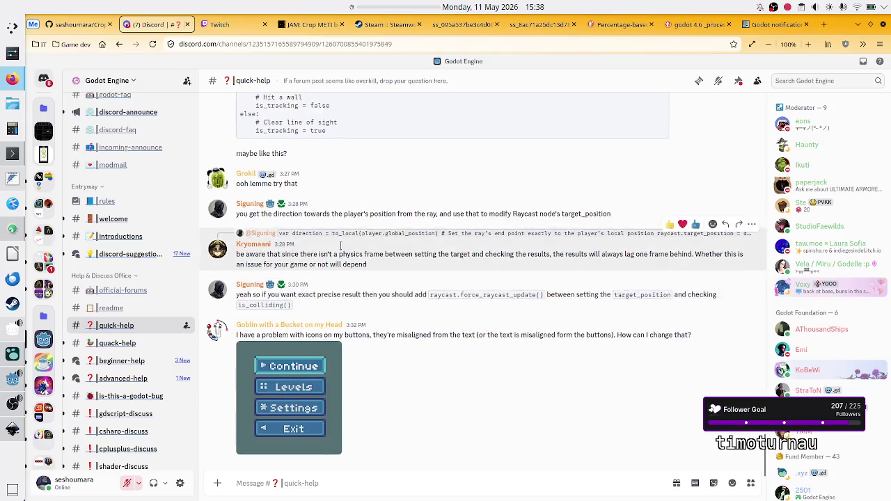
Bring the Godot editor back, then switch to the Logseq journal notes
{"action": "mouse_move", "coordinate": [11, 410]}
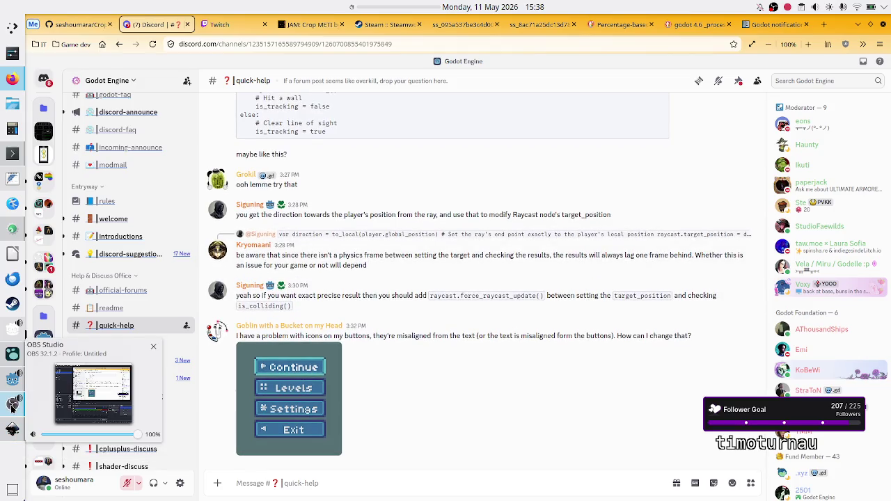
{"action": "mouse_move", "coordinate": [4, 378]}
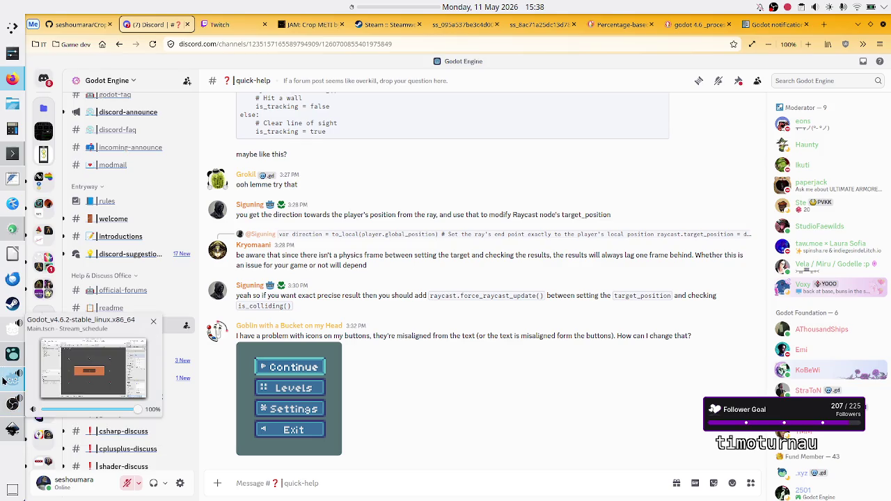
{"action": "left_click", "coordinate": [5, 380]}
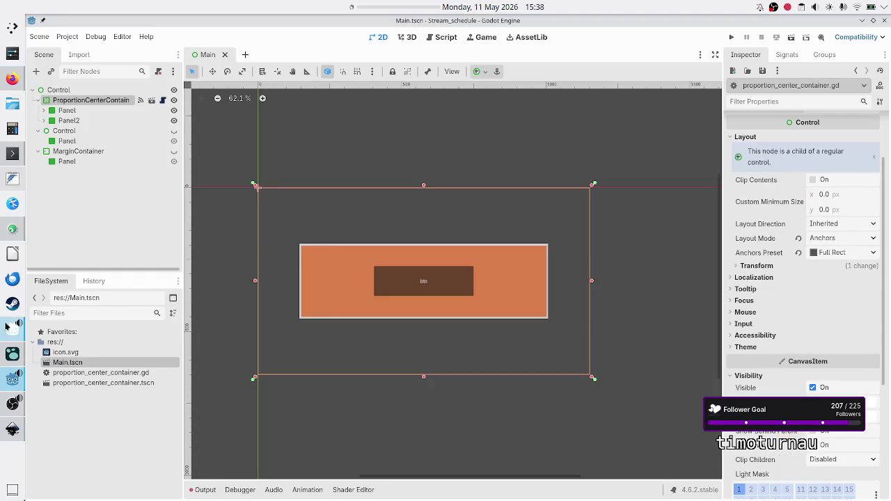
{"action": "mouse_move", "coordinate": [12, 356]}
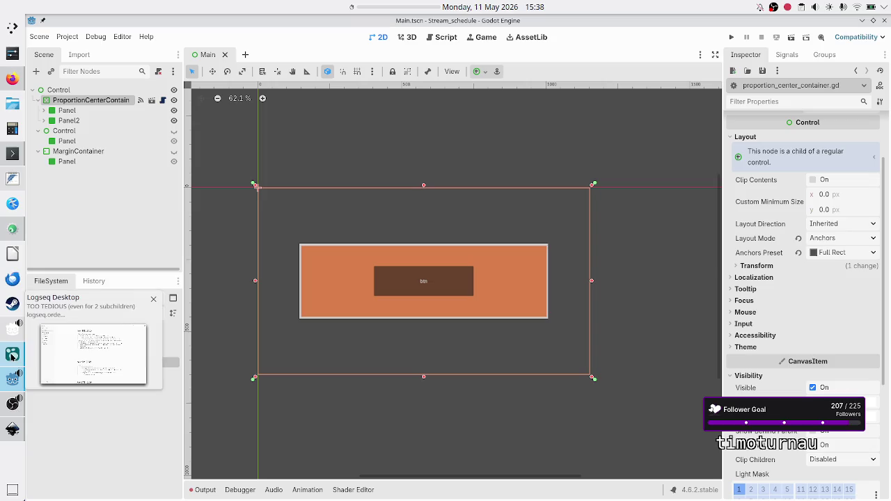
{"action": "left_click", "coordinate": [12, 357]}
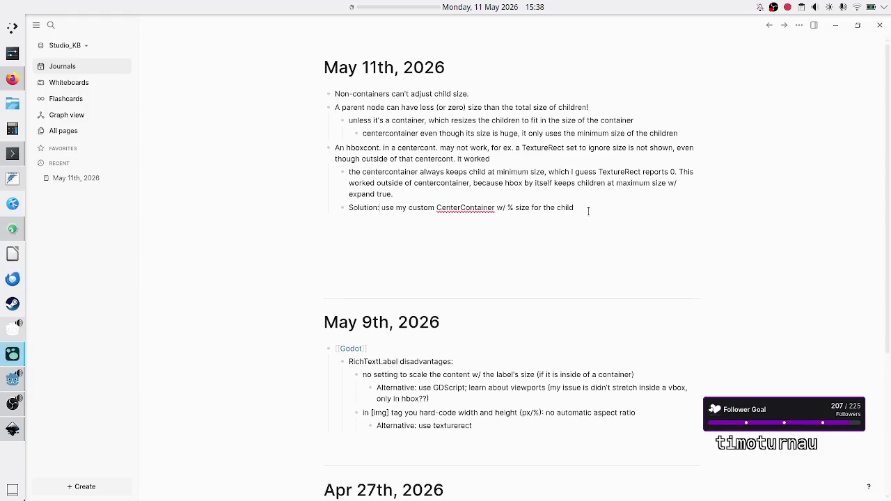
{"action": "key", "text": "alt+Tab"}
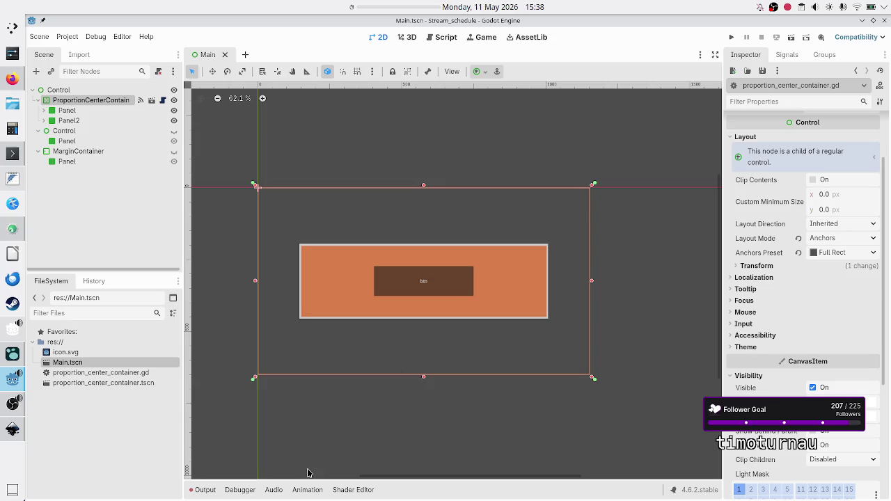
{"action": "left_click", "coordinate": [307, 490]}
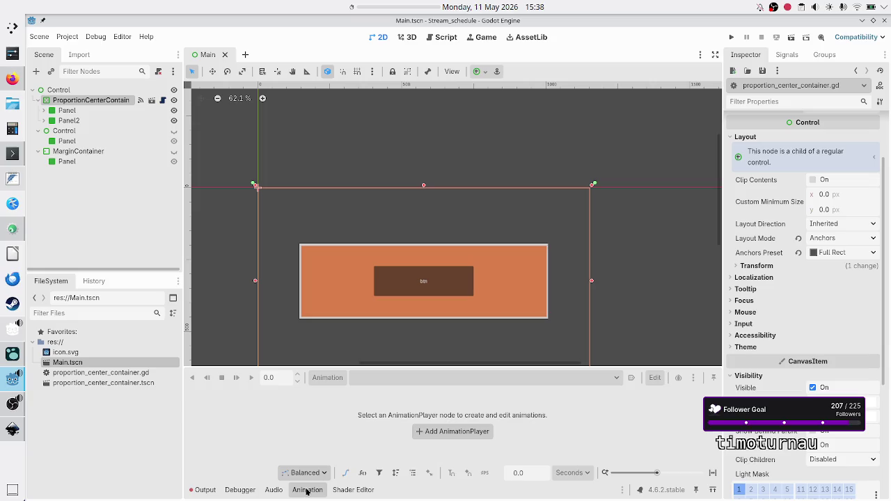
{"action": "left_click", "coordinate": [307, 490]}
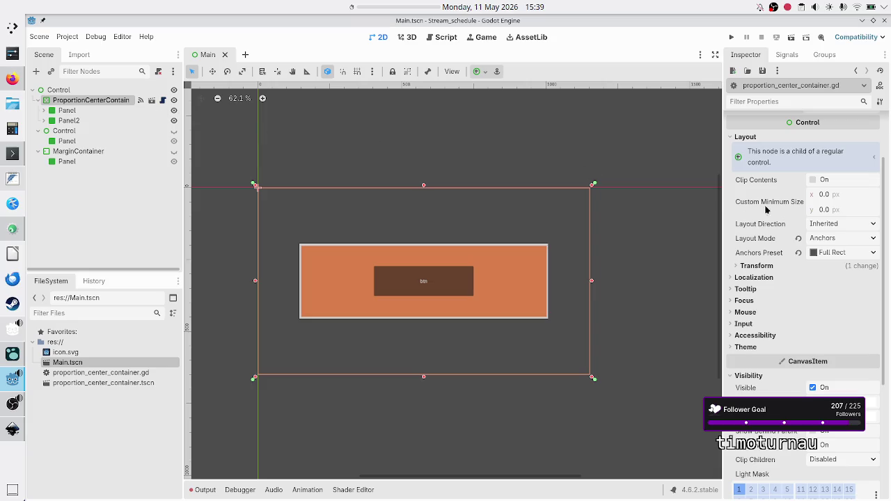
{"action": "scroll", "coordinate": [759, 206], "scroll_direction": "up", "scroll_amount": 3}
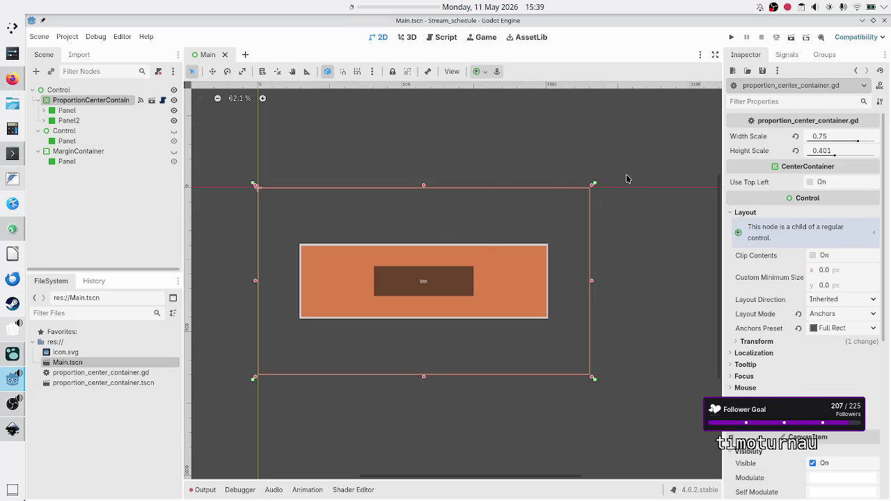
{"action": "left_click", "coordinate": [108, 186]}
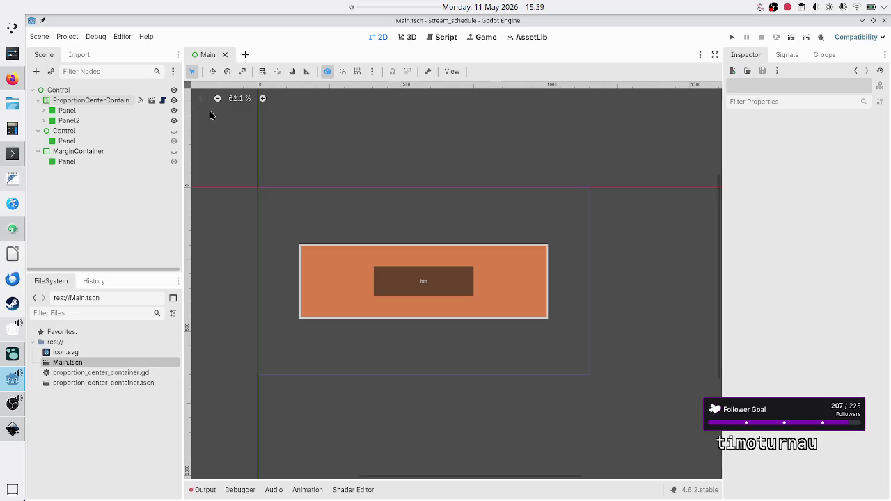
Hide the ProportionCenterContainer so only the grey panels show, then save and run the scene
{"action": "left_click", "coordinate": [133, 151]}
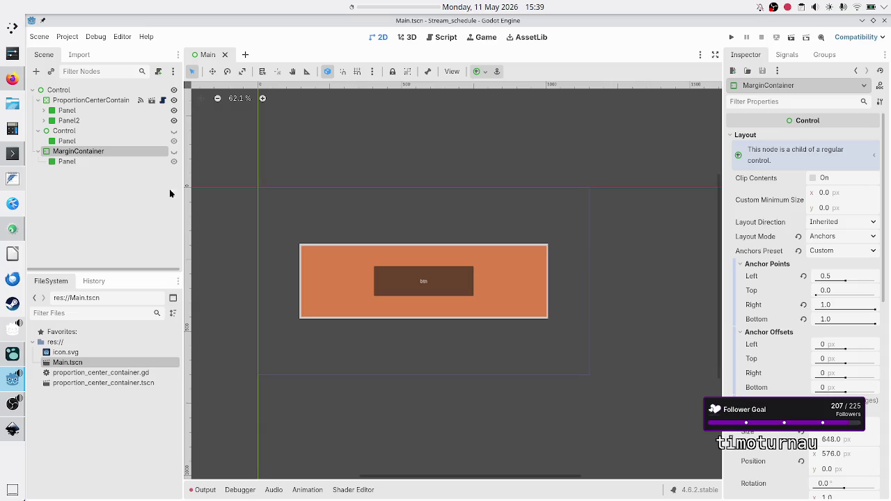
{"action": "left_click", "coordinate": [174, 90]}
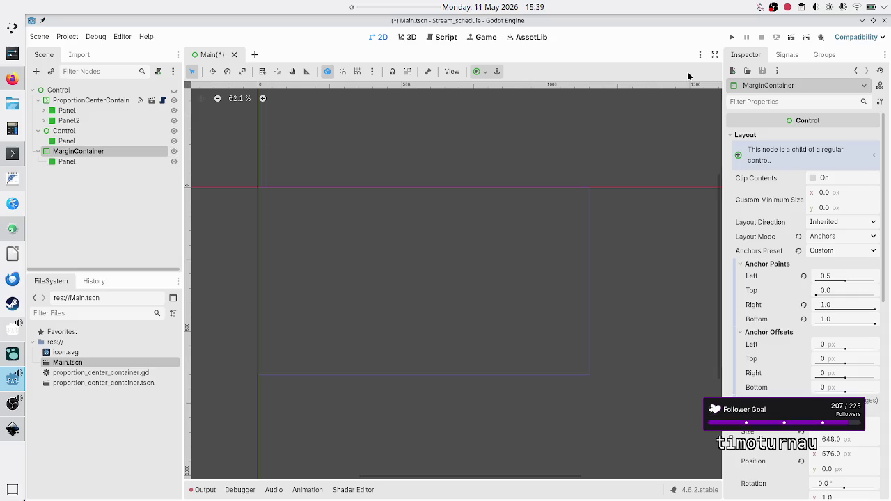
{"action": "left_click", "coordinate": [791, 38]}
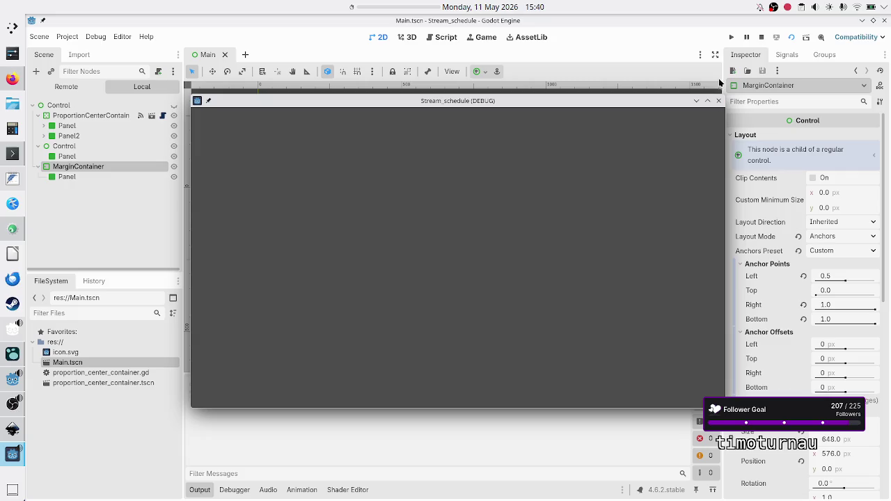
{"action": "left_click", "coordinate": [719, 101]}
{"action": "left_click", "coordinate": [174, 100]}
{"action": "left_click", "coordinate": [174, 100]}
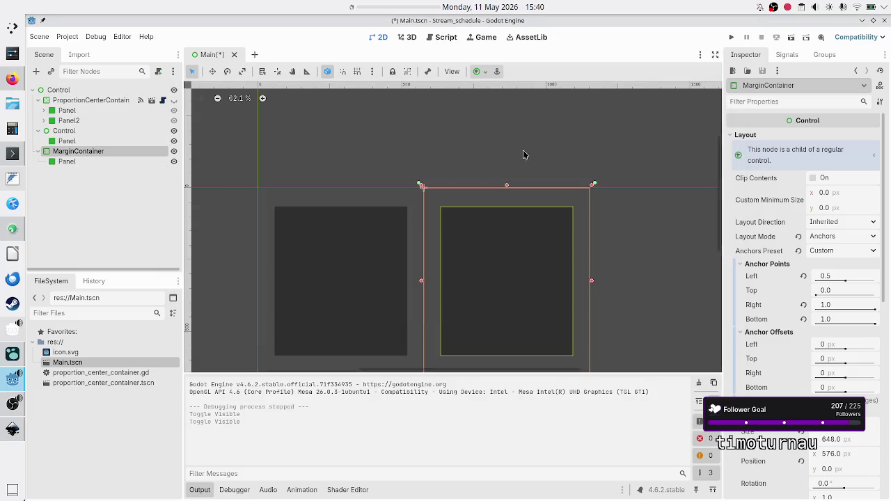
{"action": "left_click", "coordinate": [792, 40]}
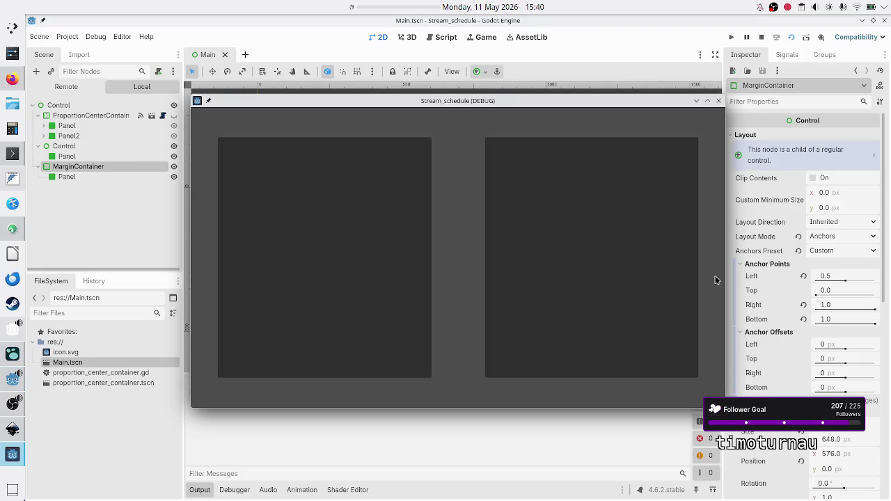
Resize the game window narrower and wider to test the panels, then close it
{"action": "left_click_drag", "start_coordinate": [721, 277], "coordinate": [491, 289]}
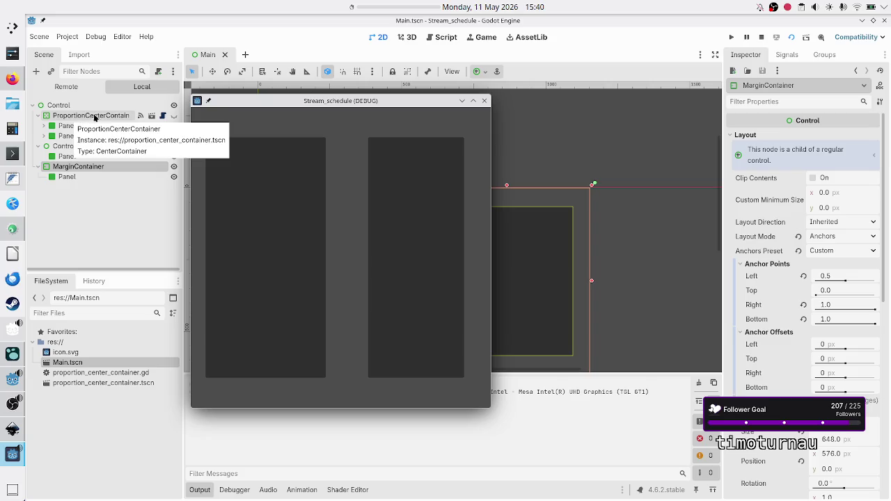
{"action": "mouse_move", "coordinate": [490, 202]}
{"action": "left_mouse_down"}
{"action": "mouse_move", "coordinate": [511, 203]}
{"action": "mouse_move", "coordinate": [412, 216]}
{"action": "left_mouse_up"}
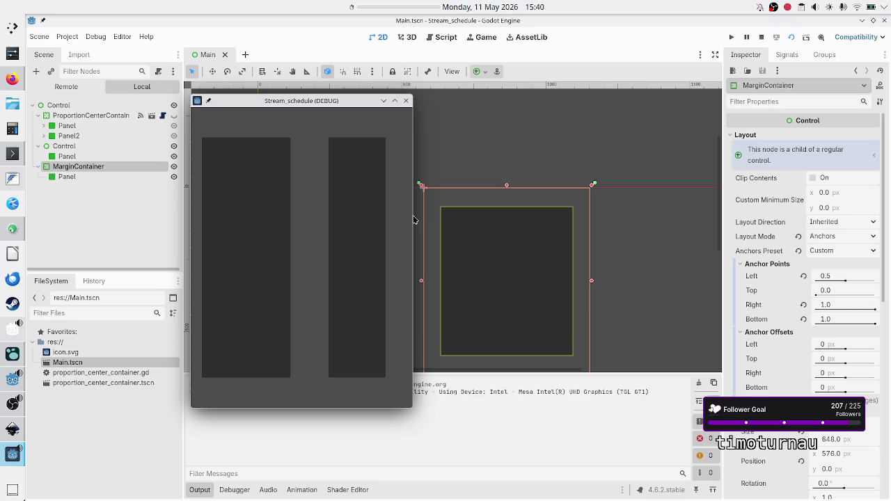
{"action": "mouse_move", "coordinate": [414, 215]}
{"action": "left_mouse_down"}
{"action": "mouse_move", "coordinate": [437, 215]}
{"action": "mouse_move", "coordinate": [419, 214]}
{"action": "left_mouse_up"}
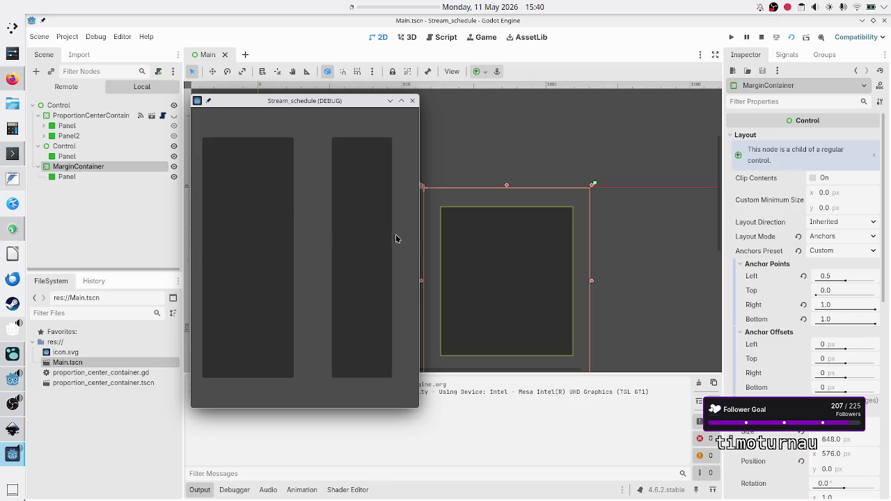
{"action": "mouse_move", "coordinate": [422, 235]}
{"action": "left_mouse_down"}
{"action": "mouse_move", "coordinate": [620, 237]}
{"action": "mouse_move", "coordinate": [842, 188]}
{"action": "mouse_move", "coordinate": [889, 163]}
{"action": "left_mouse_up"}
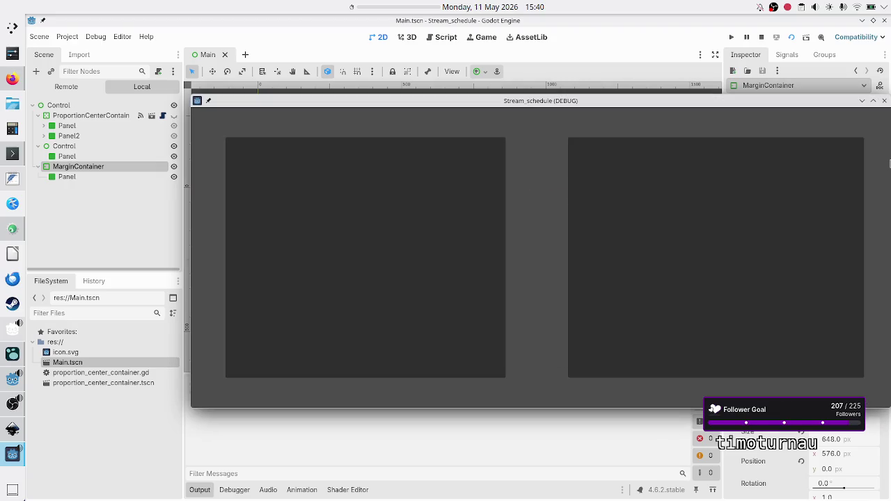
{"action": "left_click_drag", "start_coordinate": [780, 105], "coordinate": [698, 126]}
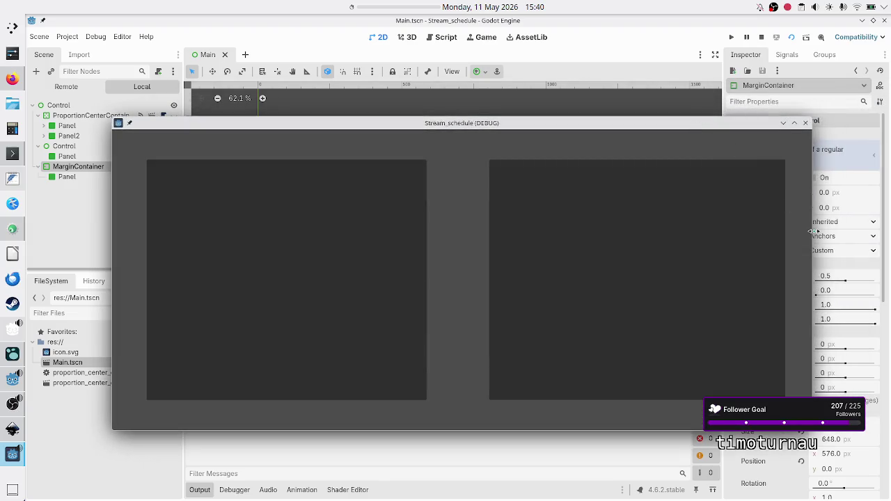
{"action": "mouse_move", "coordinate": [813, 231]}
{"action": "left_mouse_down"}
{"action": "mouse_move", "coordinate": [306, 241]}
{"action": "mouse_move", "coordinate": [348, 265]}
{"action": "mouse_move", "coordinate": [418, 269]}
{"action": "left_mouse_up"}
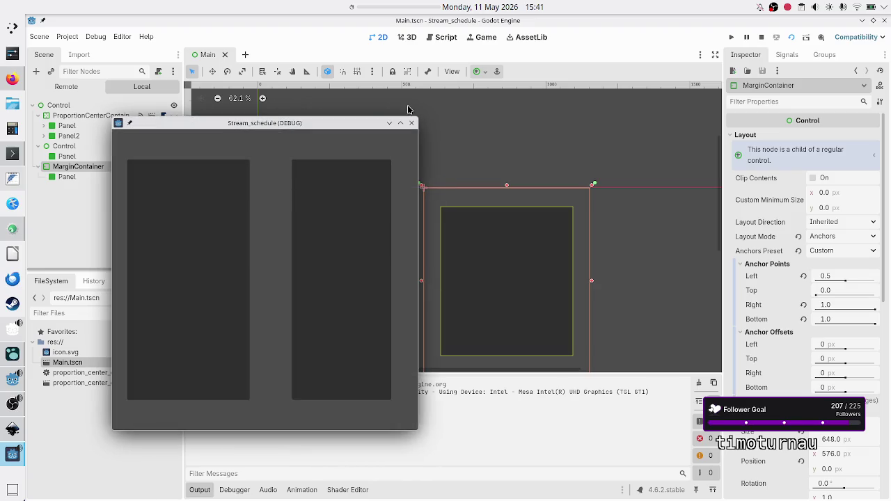
{"action": "left_click", "coordinate": [412, 123]}
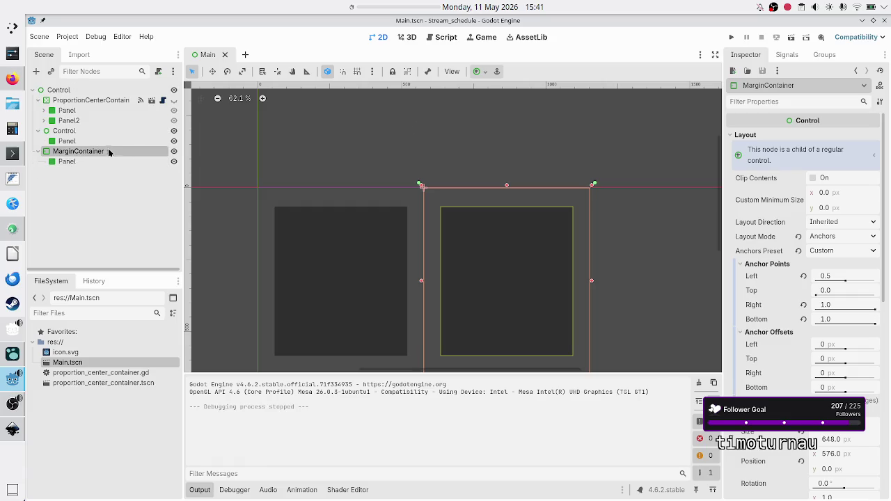
Collapse the Output panel, select ProportionCenterContainer, and open the Asset Library
{"action": "left_click", "coordinate": [106, 193]}
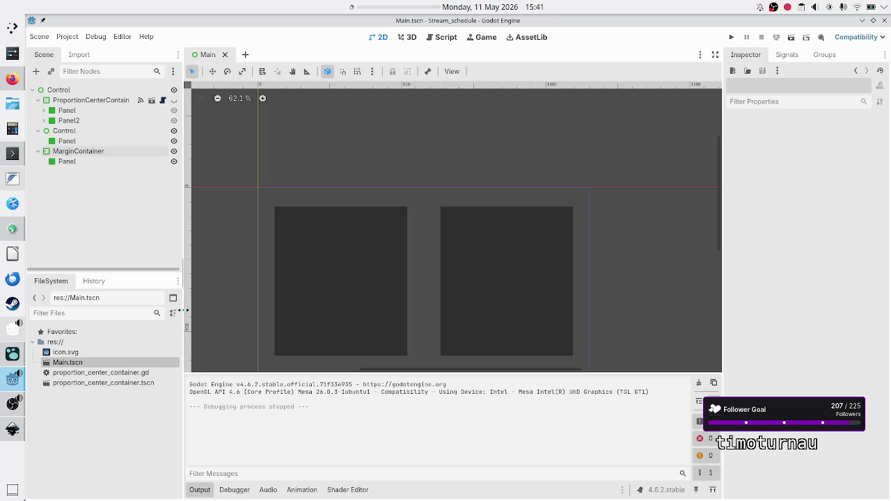
{"action": "left_click", "coordinate": [199, 490]}
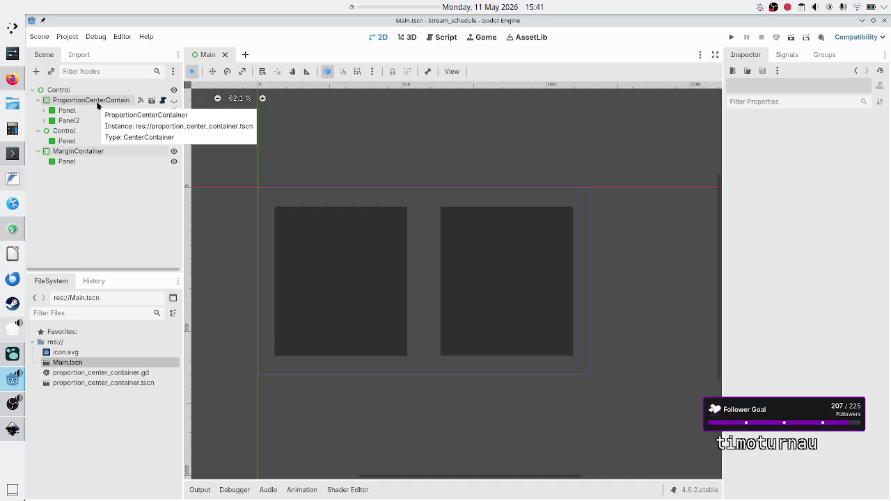
{"action": "left_click", "coordinate": [98, 104]}
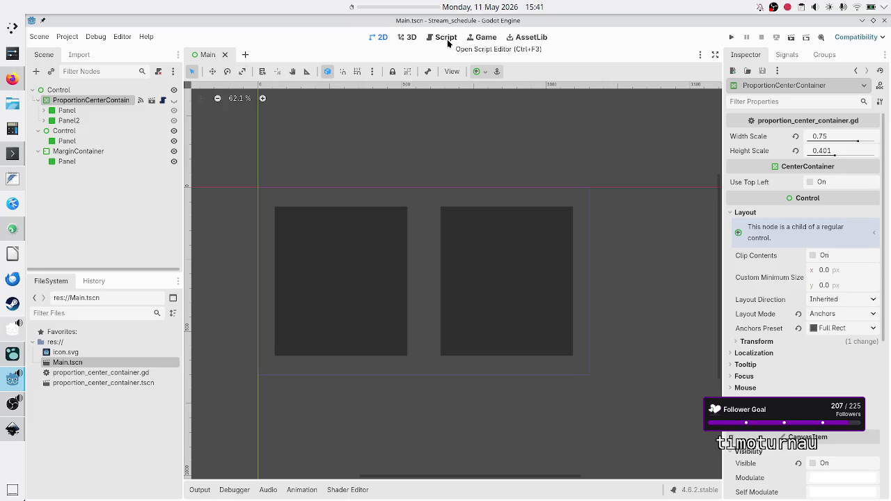
{"action": "left_click", "coordinate": [527, 42]}
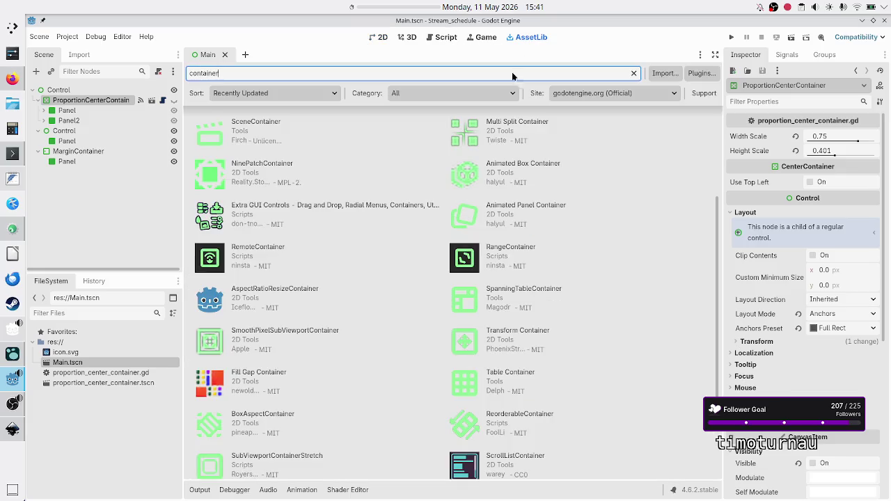
Search the asset library for a proportion container, then go back to the 2D scene
{"action": "left_click", "coordinate": [489, 71]}
{"action": "key", "text": "BackSpace"}
{"action": "key", "text": "BackSpace"}
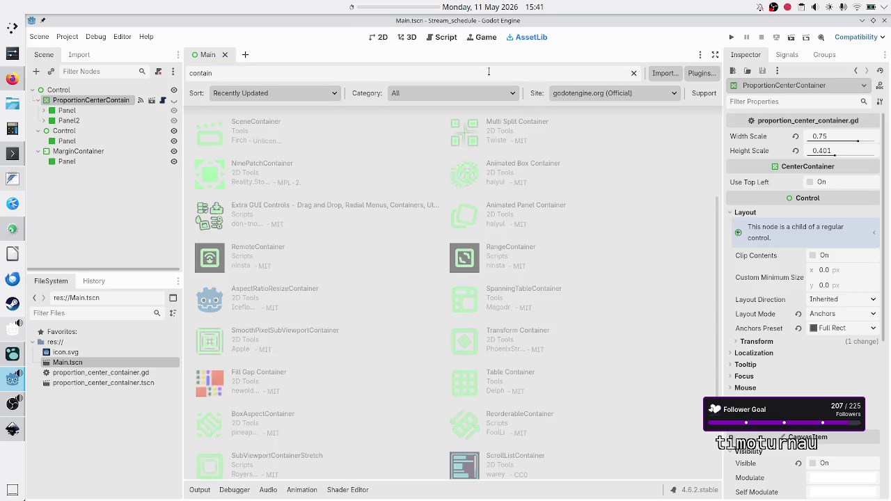
{"action": "key", "text": "BackSpace"}
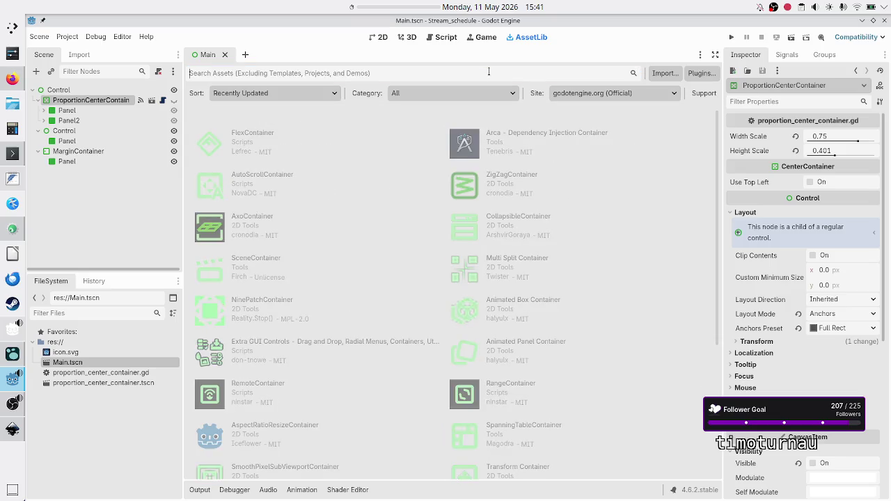
{"action": "type", "text": "prop"}
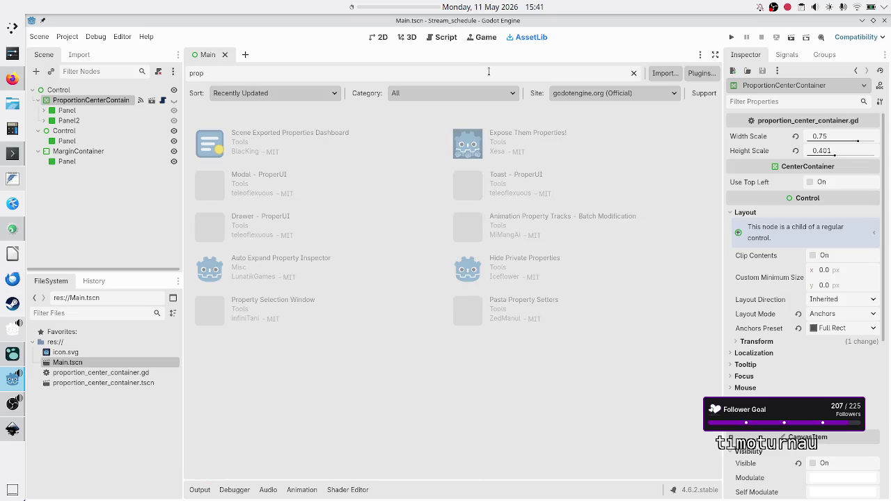
{"action": "type", "text": "ortio"}
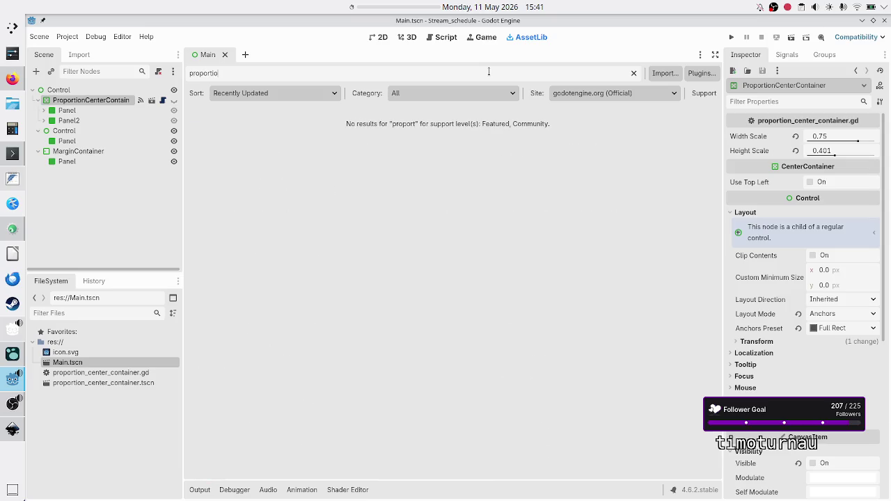
{"action": "type", "text": "ncencon"}
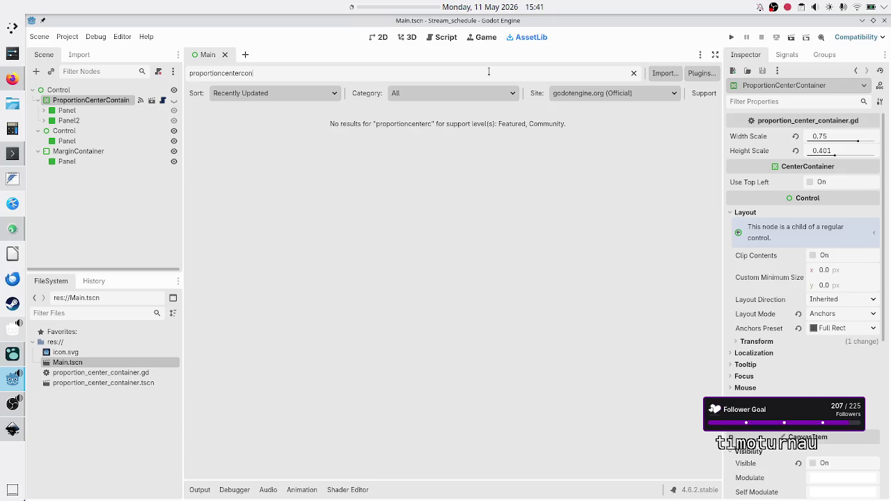
{"action": "type", "text": "e"}
{"action": "key", "text": "BackSpace"}
{"action": "key", "text": "BackSpace"}
{"action": "key", "text": "BackSpace"}
{"action": "key", "text": "BackSpace"}
{"action": "key", "text": "BackSpace"}
{"action": "key", "text": "BackSpace"}
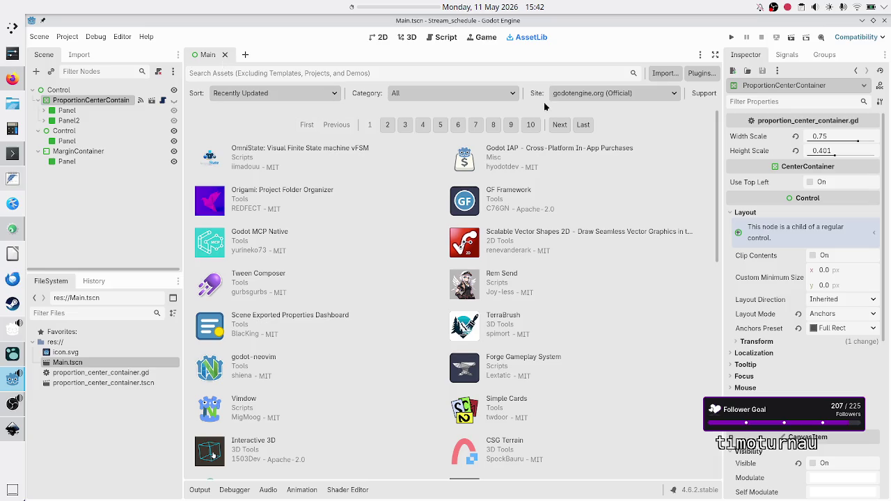
{"action": "left_click", "coordinate": [379, 38]}
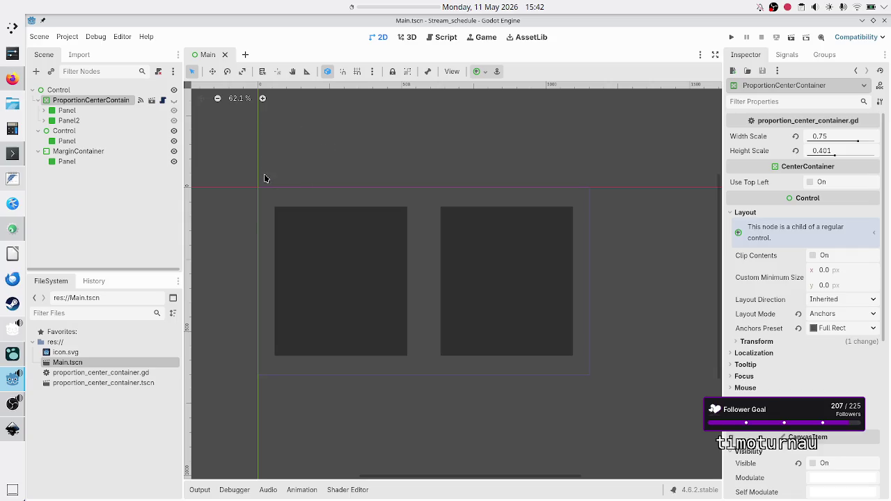
{"action": "left_click", "coordinate": [105, 189]}
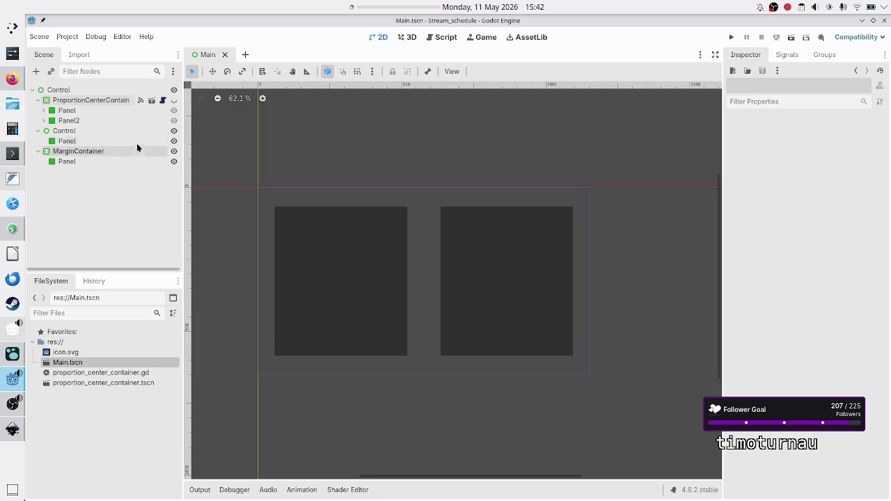
{"action": "left_click", "coordinate": [110, 102]}
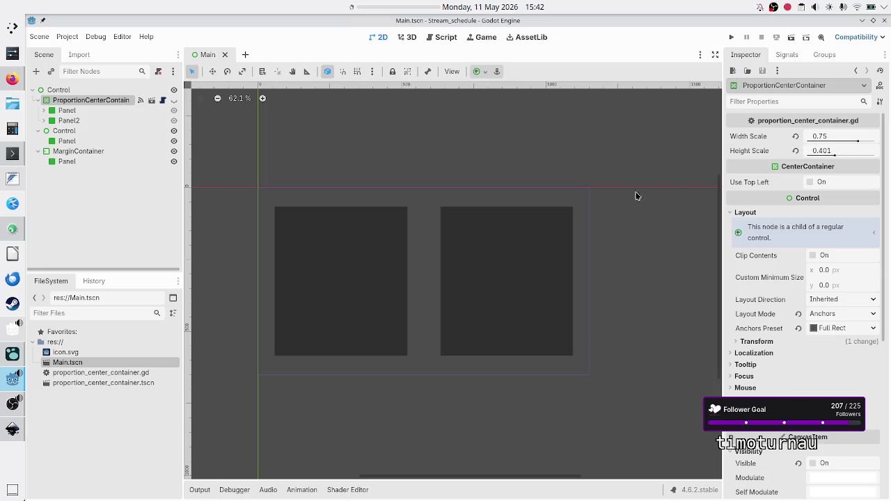
{"action": "left_click", "coordinate": [112, 203]}
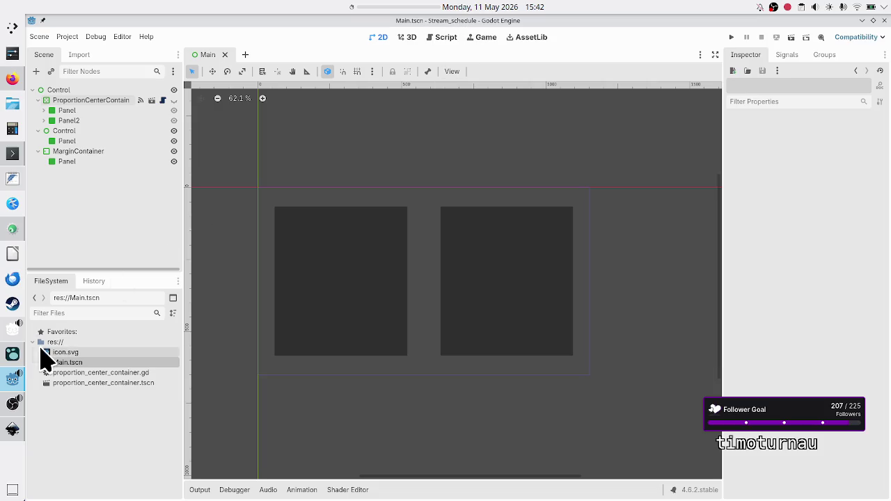
{"action": "mouse_move", "coordinate": [12, 385]}
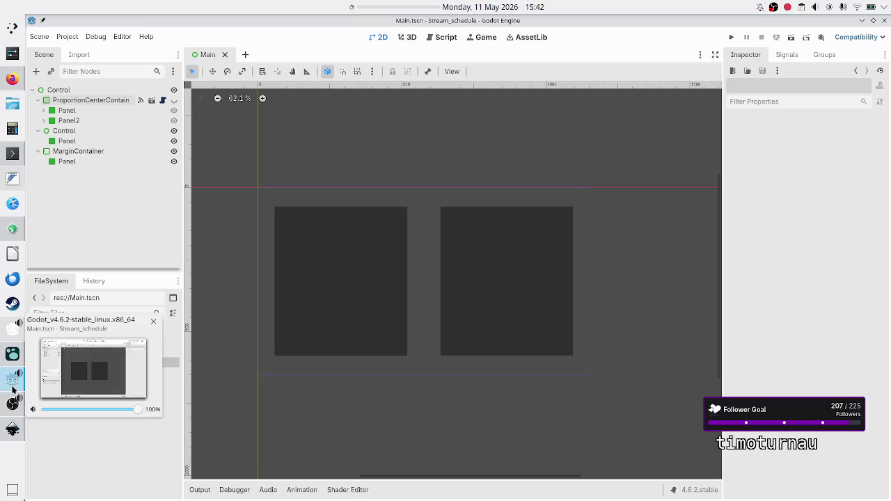
{"action": "left_click", "coordinate": [13, 429]}
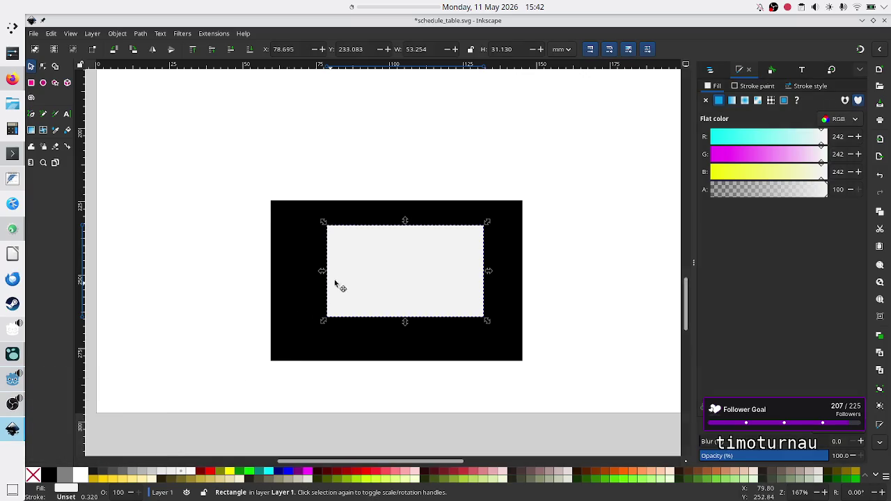
{"action": "scroll", "coordinate": [457, 239], "scroll_direction": "down", "scroll_amount": 3}
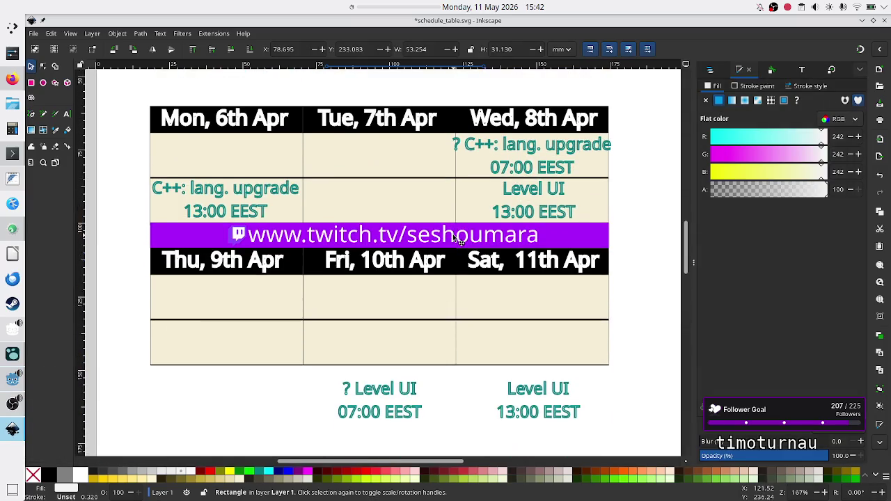
{"action": "left_click", "coordinate": [243, 241]}
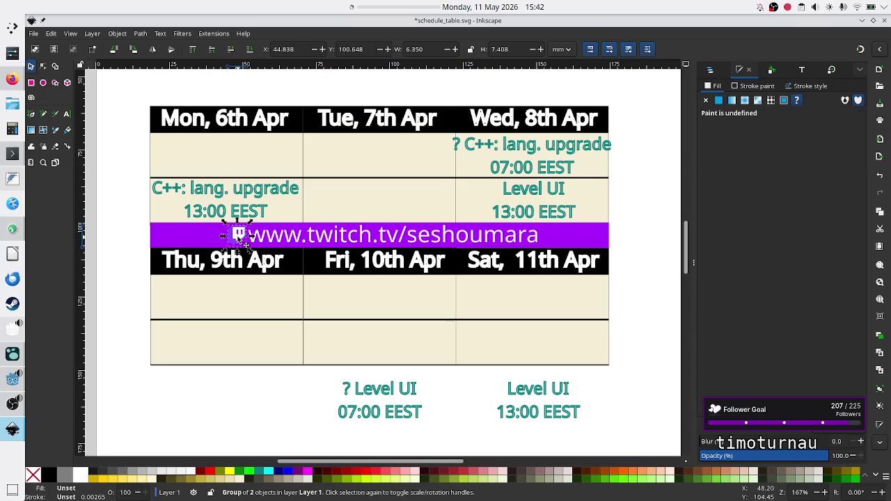
{"action": "left_click", "coordinate": [332, 238], "text": "shift"}
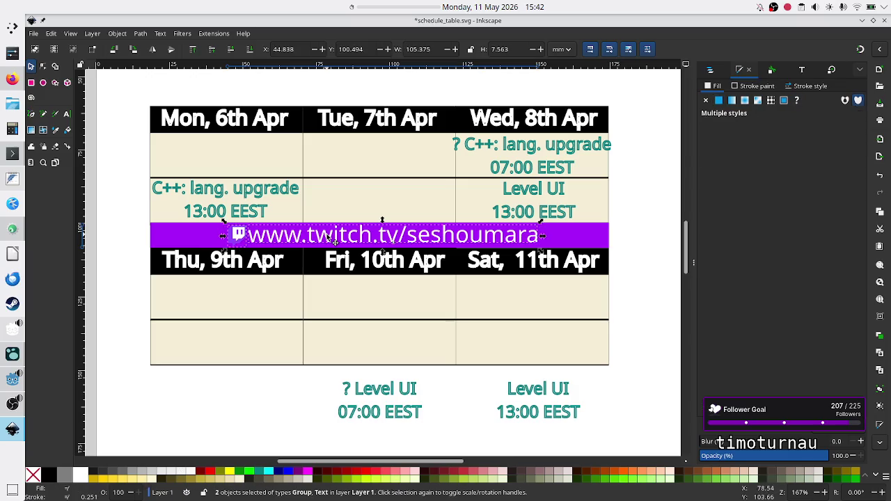
{"action": "left_click", "coordinate": [197, 238]}
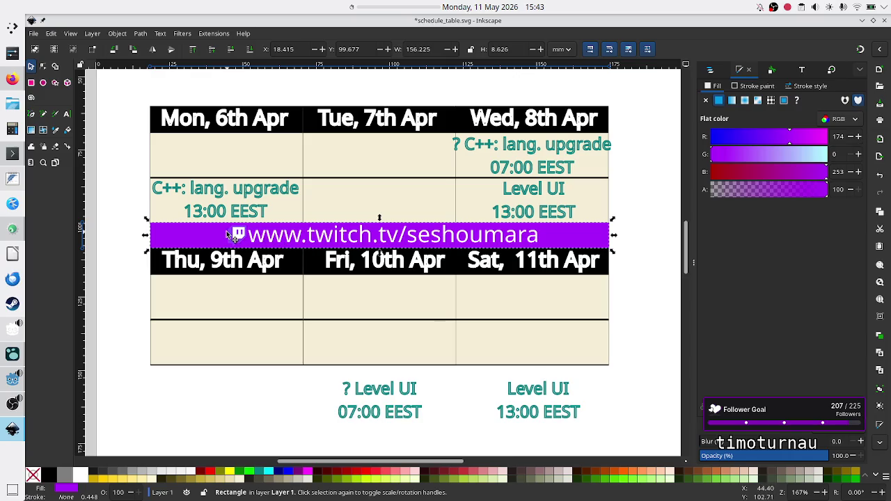
{"action": "key", "text": "shift"}
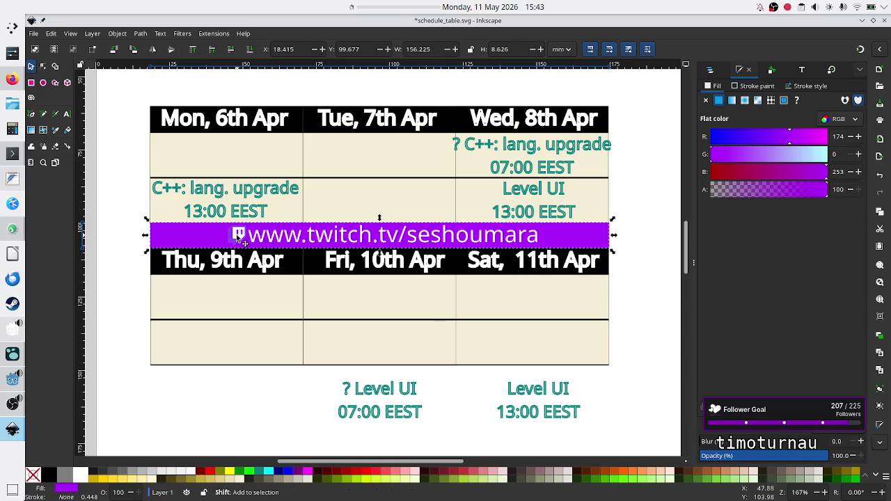
{"action": "left_click", "coordinate": [239, 236], "text": "shift"}
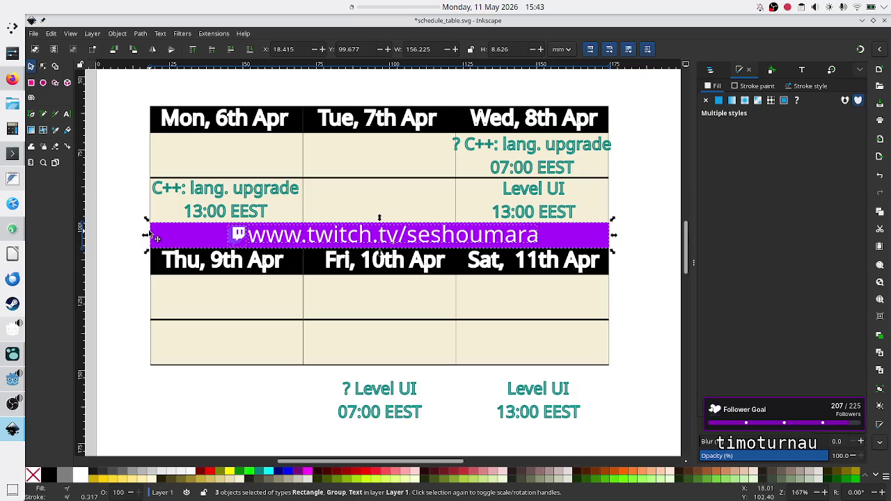
{"action": "left_click", "coordinate": [650, 222]}
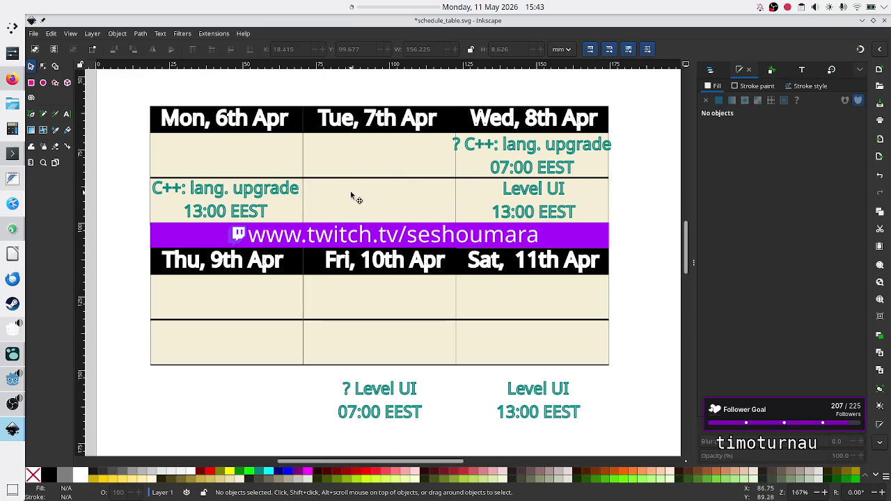
{"action": "left_click", "coordinate": [235, 237]}
{"action": "left_click", "coordinate": [274, 240], "text": "shift"}
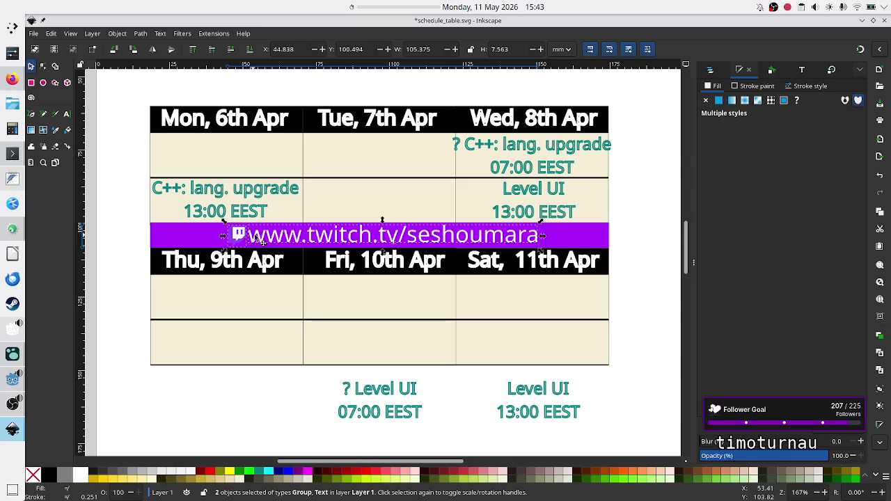
{"action": "left_click", "coordinate": [205, 236]}
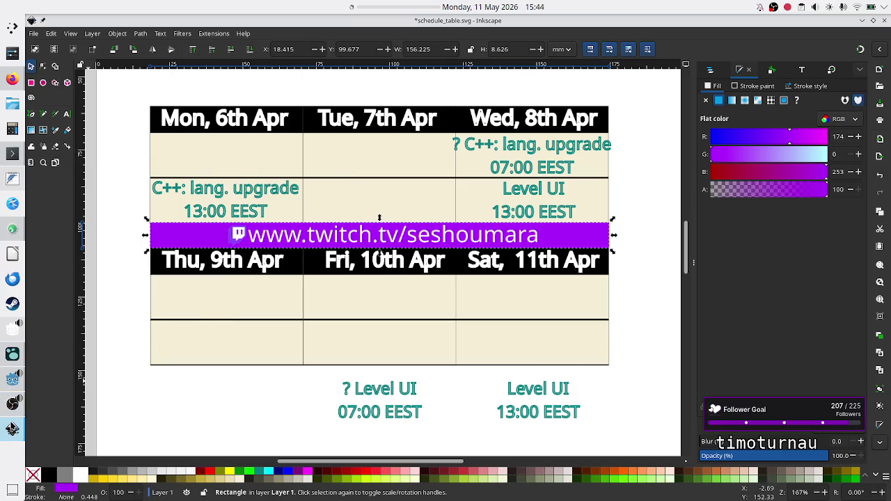
{"action": "left_click", "coordinate": [3, 381]}
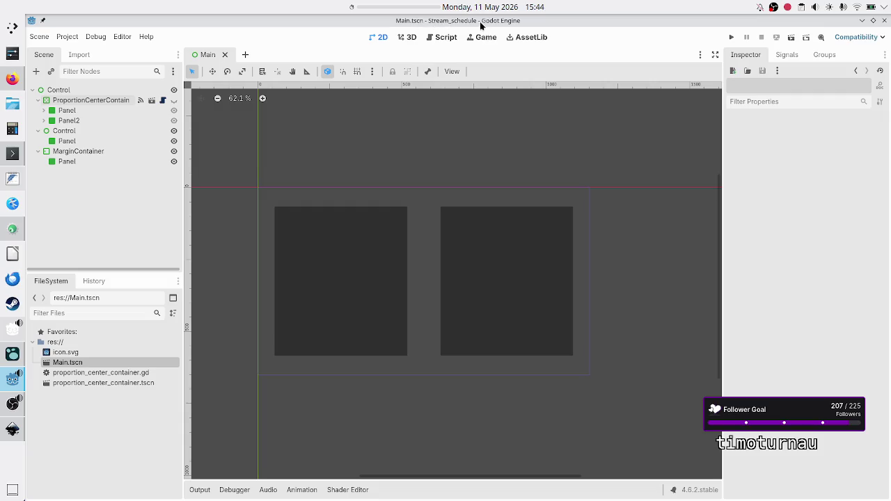
Select ProportionCenterContainer in the Scene dock to inspect its Width Scale 0.75 and Height Scale 0.401
{"action": "left_click", "coordinate": [115, 100]}
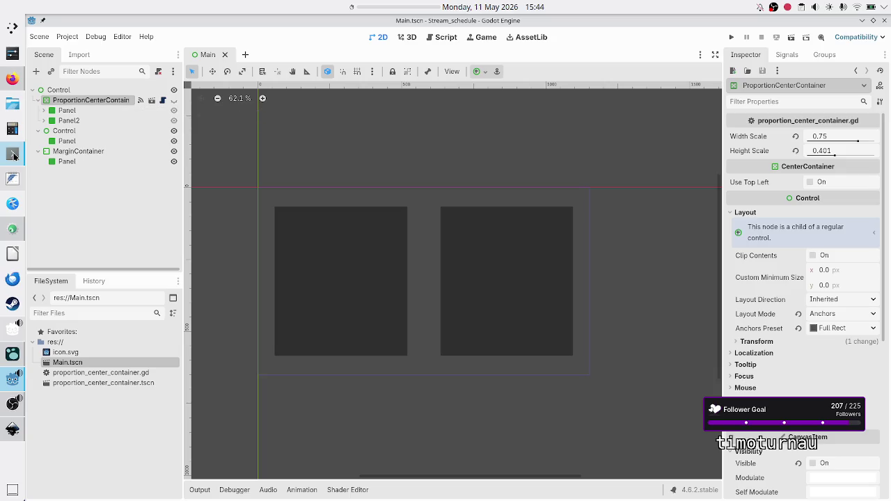
{"action": "mouse_move", "coordinate": [12, 154]}
In Konsole, list the project folder, then climb through Apps to the Godot folder, listing each
{"action": "left_click", "coordinate": [7, 158]}
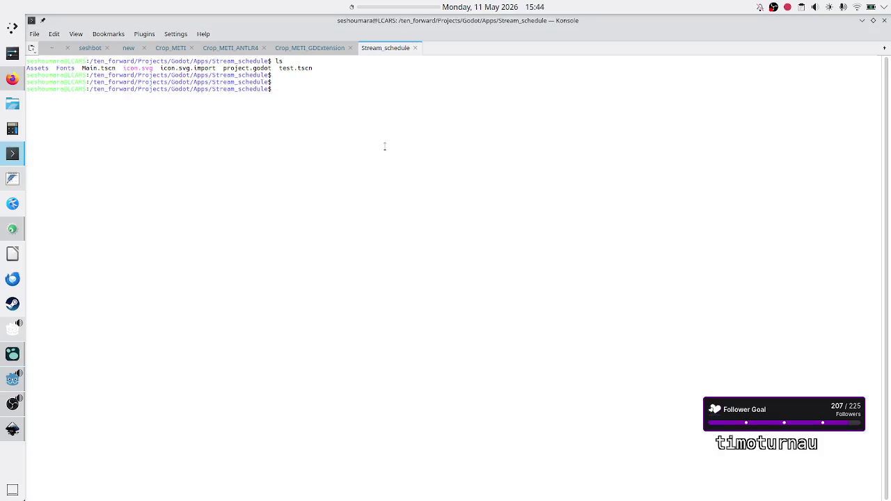
{"action": "type", "text": "ls"}
{"action": "key", "text": "Return"}
{"action": "type", "text": "cd .."}
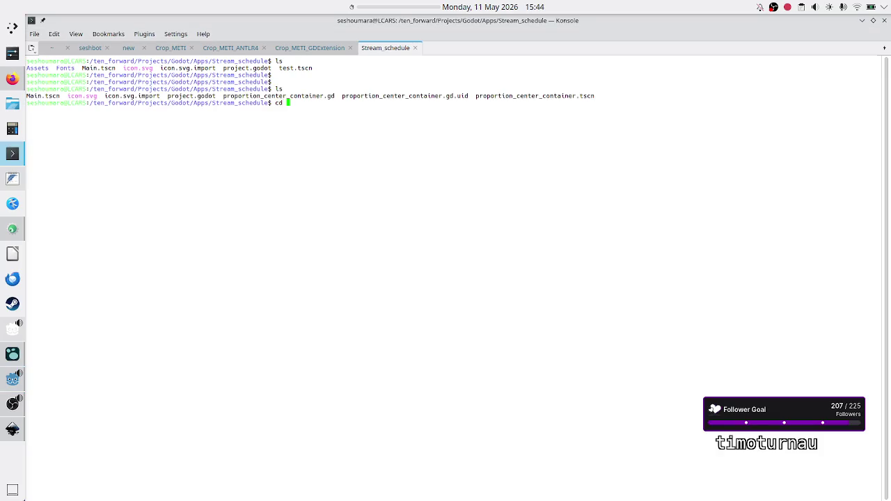
{"action": "key", "text": "Return"}
{"action": "type", "text": "ls"}
{"action": "key", "text": "Return"}
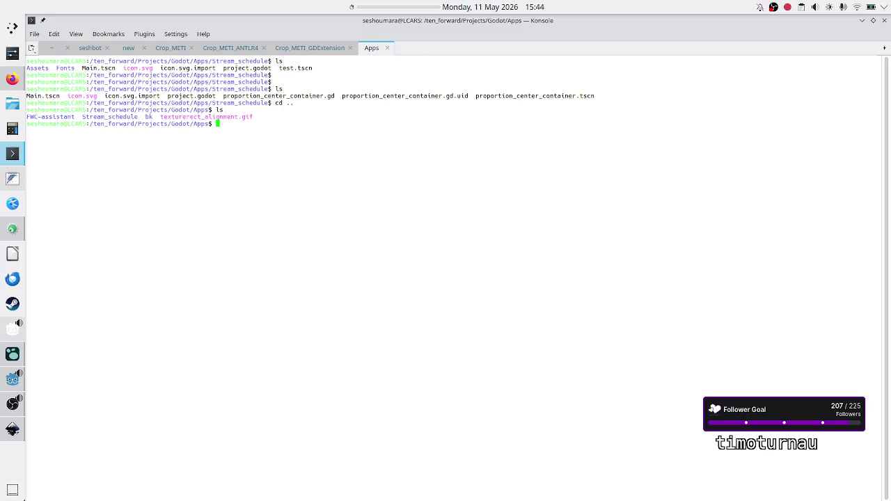
{"action": "key", "text": "Return"}
{"action": "key", "text": "Return"}
{"action": "type", "text": "cd .."}
{"action": "key", "text": "Return"}
{"action": "type", "text": "ls"}
{"action": "key", "text": "Return"}
Enter the Plugins folder, list its contents, and begin a mkdir command
{"action": "type", "text": "cd "}
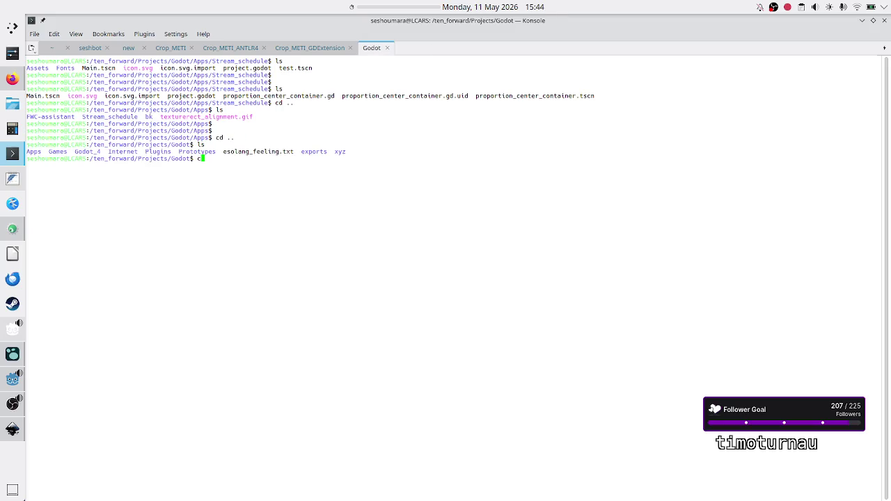
{"action": "type", "text": "Plugins/"}
{"action": "key", "text": "Return"}
{"action": "type", "text": "ls"}
{"action": "key", "text": "Return"}
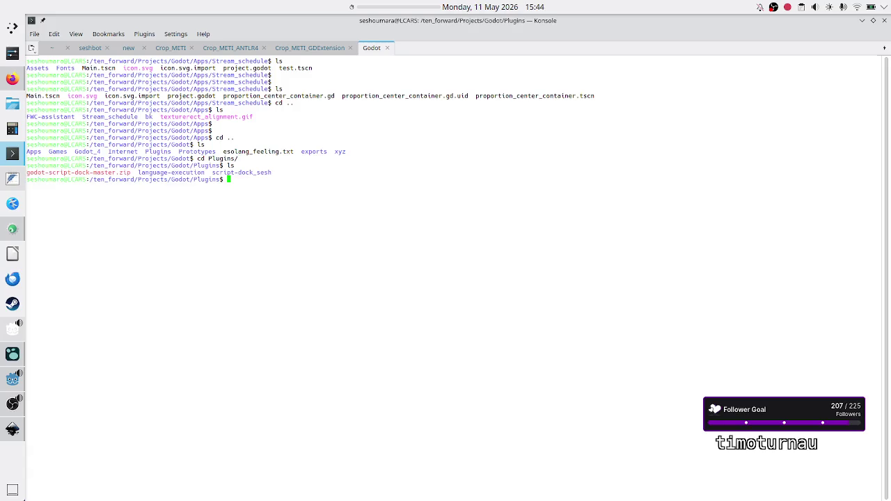
{"action": "key", "text": "Return"}
{"action": "key", "text": "Return"}
{"action": "key", "text": "Return"}
{"action": "type", "text": "mkdir"}
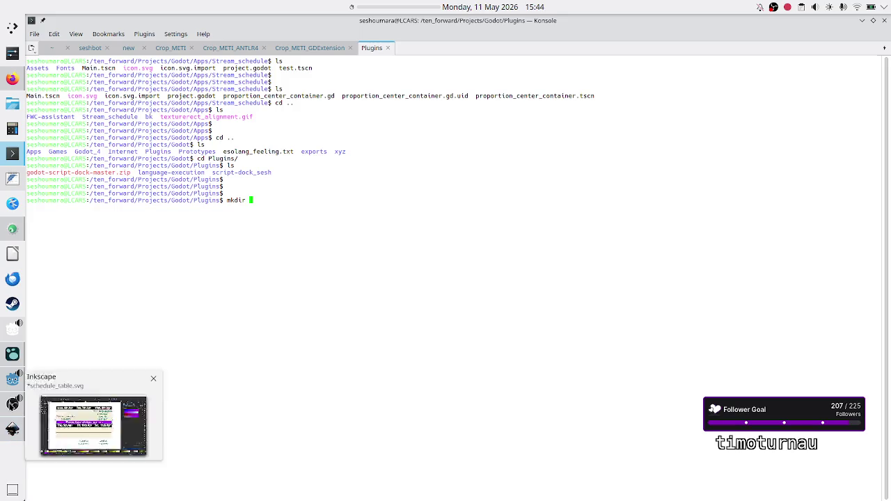
{"action": "left_click", "coordinate": [10, 387]}
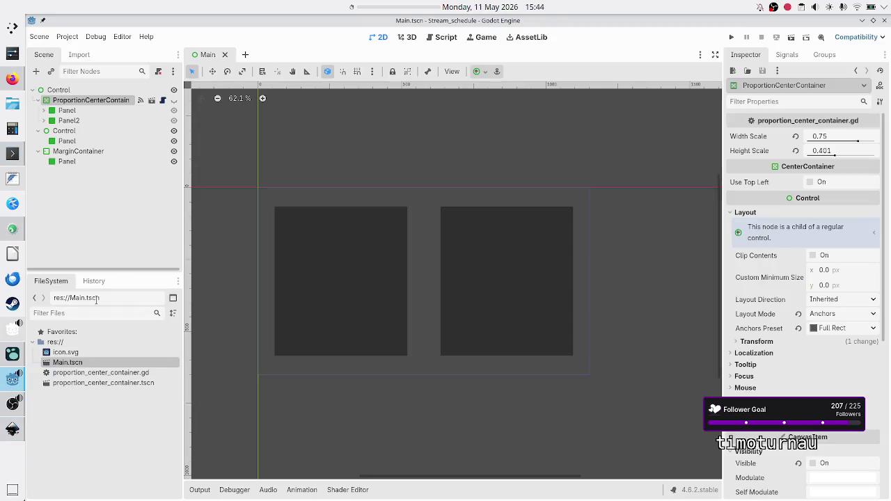
Select proportion_center_container.gd and then proportion_center_container.tscn in the FileSystem dock
{"action": "left_click", "coordinate": [91, 373]}
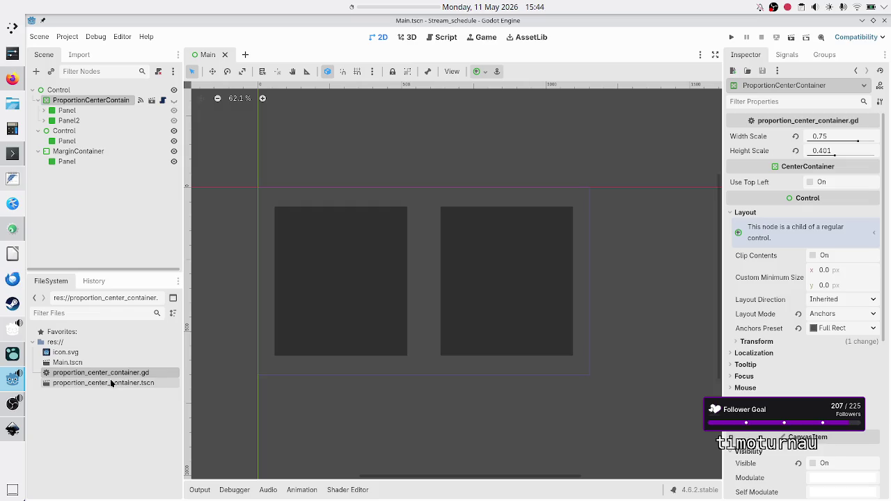
{"action": "left_click", "coordinate": [114, 383]}
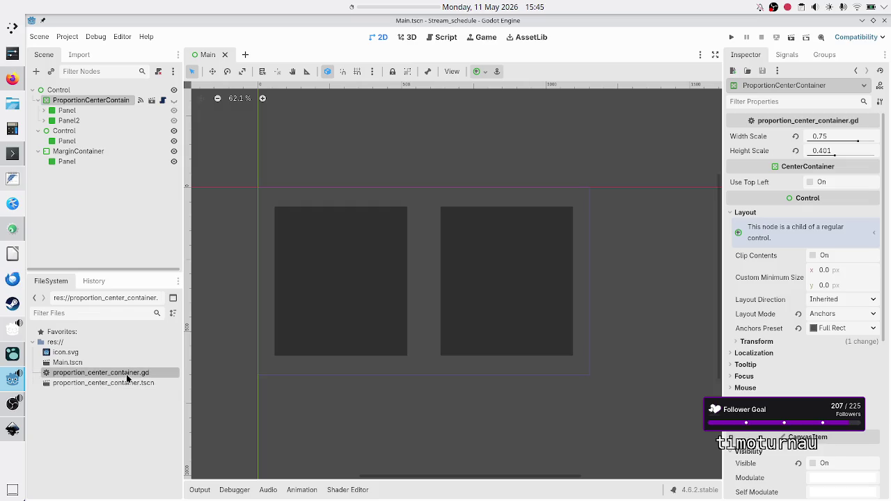
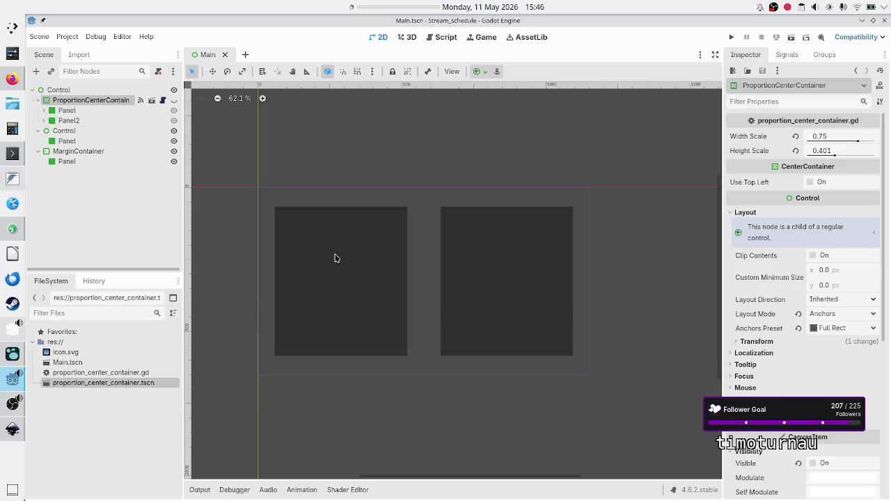
Open proportion_center_container.gd and find the child.position and child.size lines (24 and 23)
{"action": "left_click", "coordinate": [162, 101]}
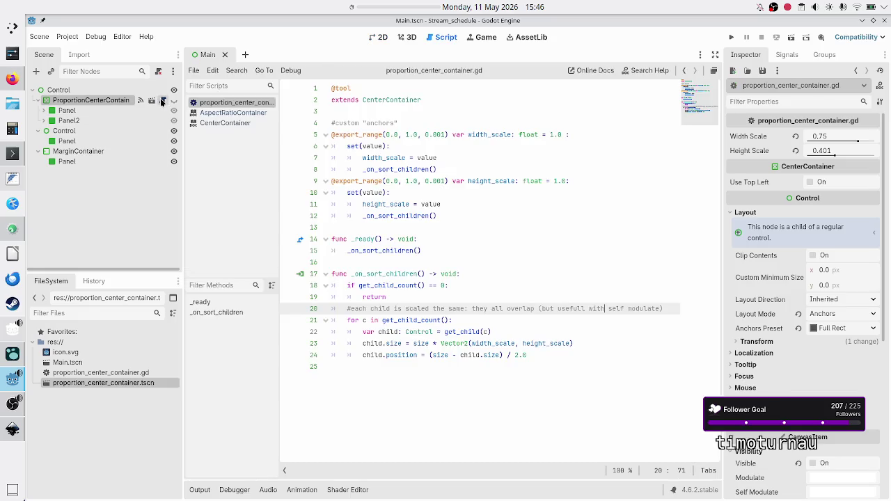
{"action": "left_click", "coordinate": [463, 355]}
{"action": "double_click", "coordinate": [401, 355]}
{"action": "double_click", "coordinate": [395, 344]}
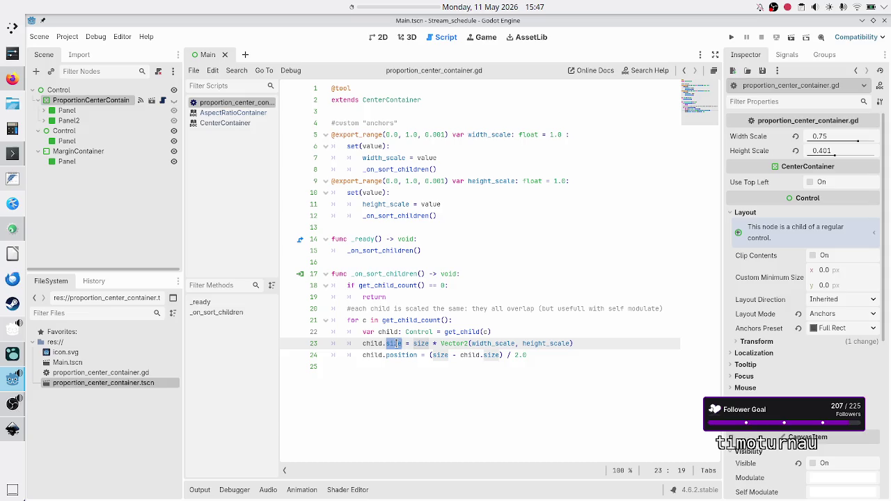
Move the child.position statement above child.size, then return to the 2D Main scene
{"action": "left_click", "coordinate": [363, 355]}
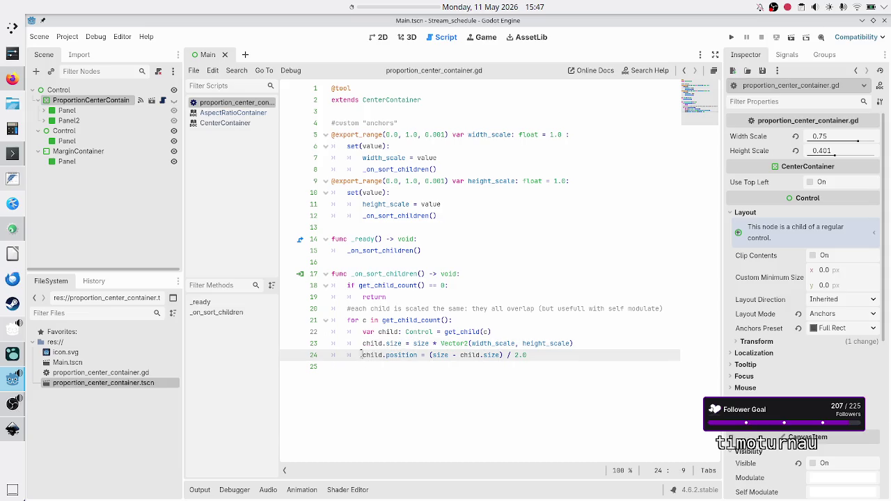
{"action": "key", "text": "shift+End"}
{"action": "key", "text": "ctrl+c"}
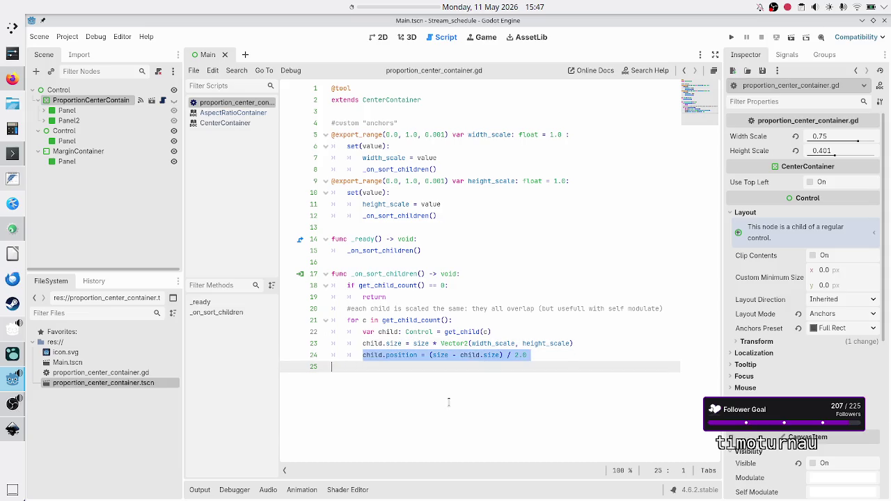
{"action": "key", "text": "BackSpace"}
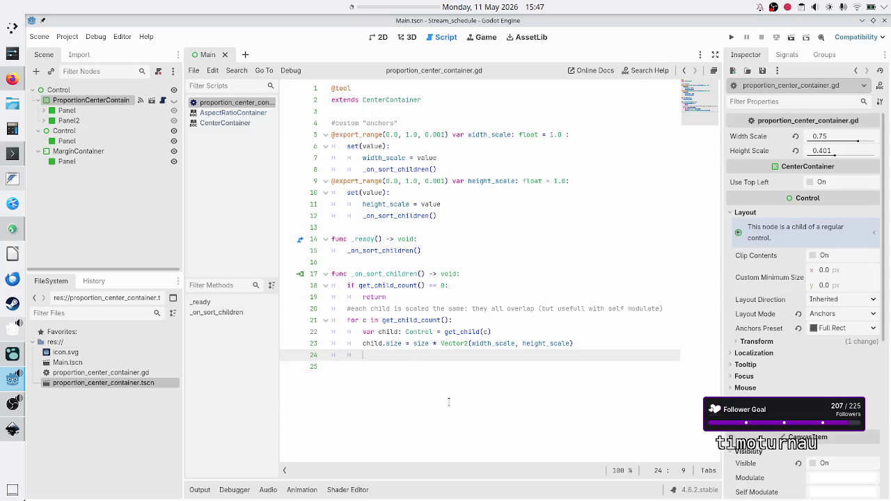
{"action": "key", "text": "BackSpace"}
{"action": "key", "text": "BackSpace"}
{"action": "key", "text": "alt+Up"}
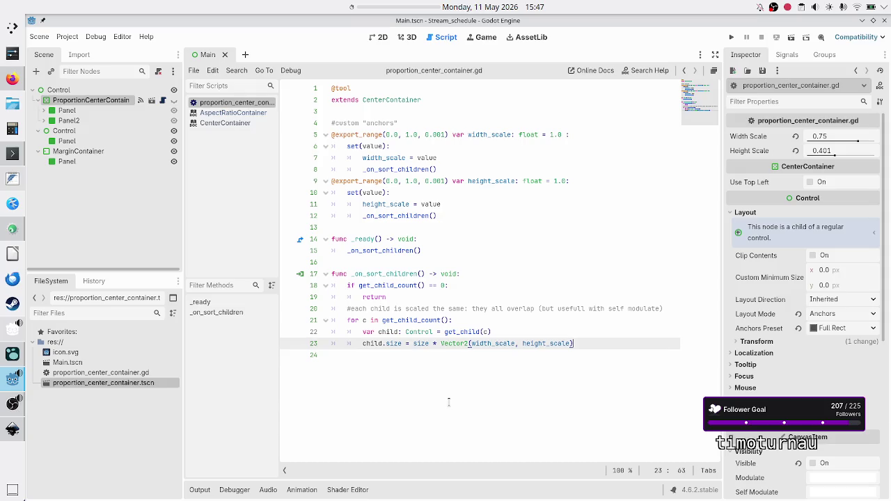
{"action": "key", "text": "Tab"}
{"action": "key", "text": "Tab"}
{"action": "key", "text": "ctrl+v"}
{"action": "key", "text": "Down"}
{"action": "key", "text": "Down"}
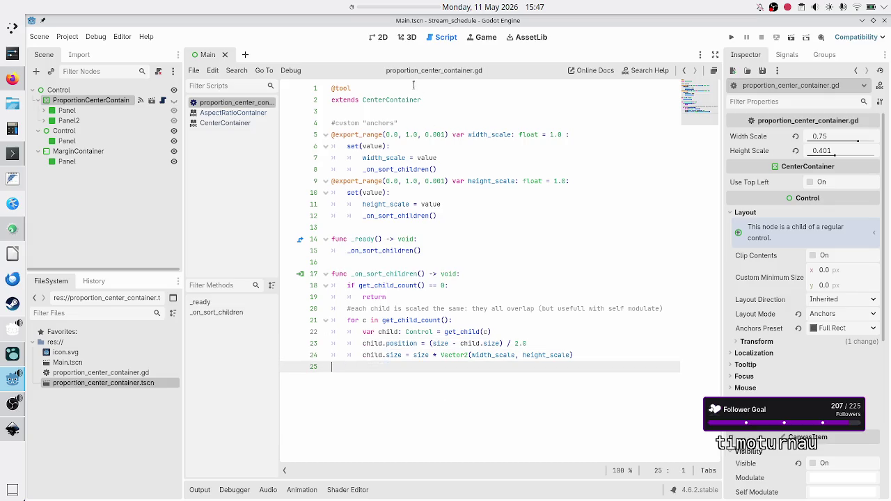
{"action": "left_click", "coordinate": [377, 41]}
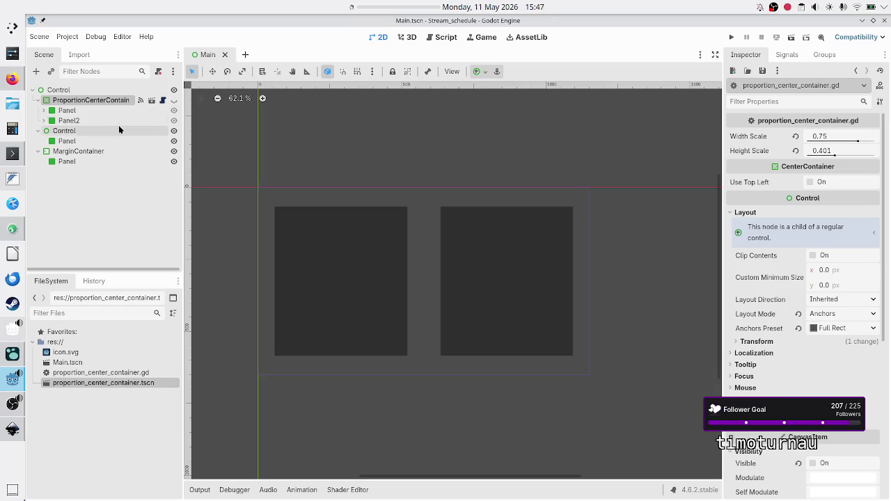
Hide the Control and MarginContainer setups and show ProportionCenterContainer
{"action": "left_click", "coordinate": [175, 131]}
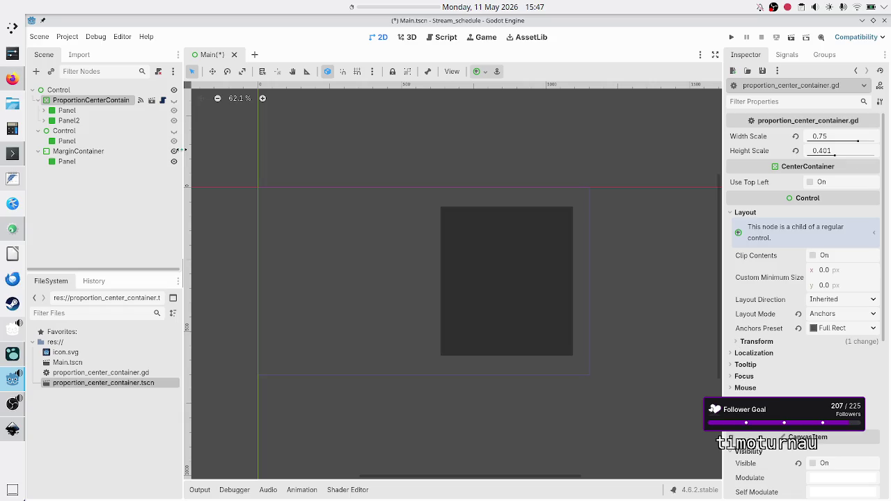
{"action": "left_click", "coordinate": [174, 150]}
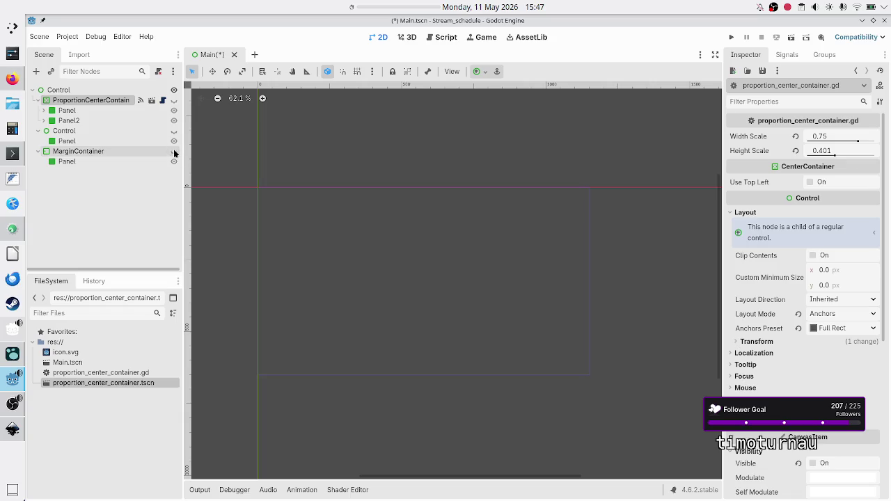
{"action": "left_click", "coordinate": [174, 101]}
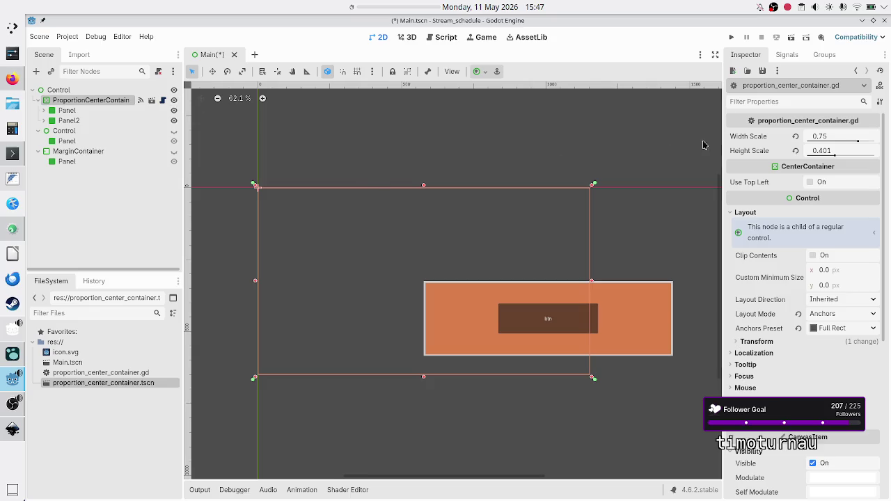
Revert Width Scale and Height Scale to 1.0, then inspect the nested Panel
{"action": "left_click", "coordinate": [796, 138]}
{"action": "left_click", "coordinate": [796, 150]}
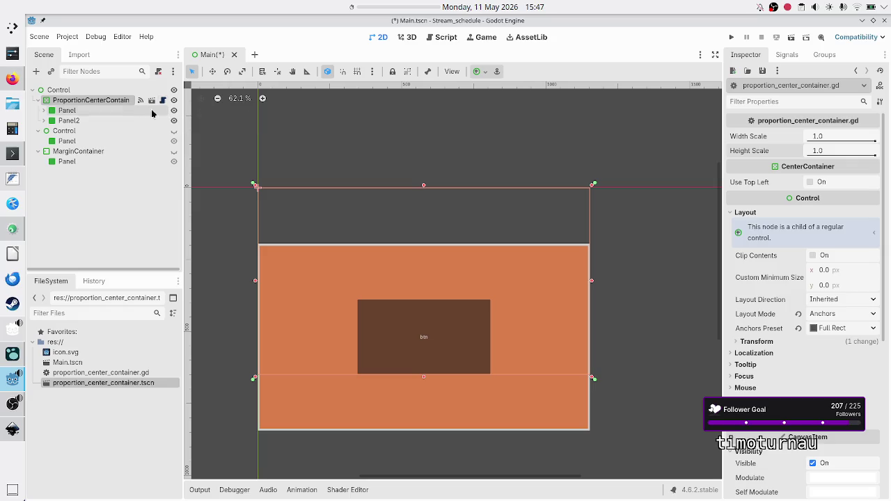
{"action": "left_click", "coordinate": [98, 112]}
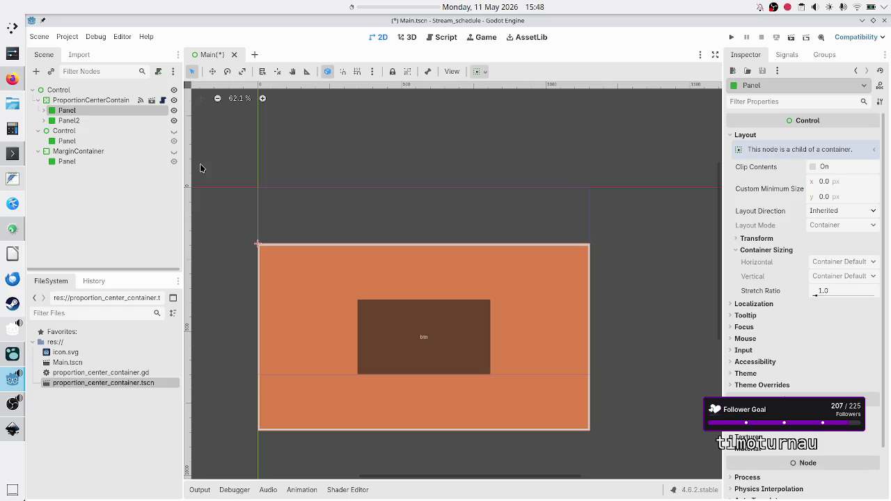
Move 'child.position = (size - child.size) / 2.0' below child.size and save the script
{"action": "left_click", "coordinate": [152, 100]}
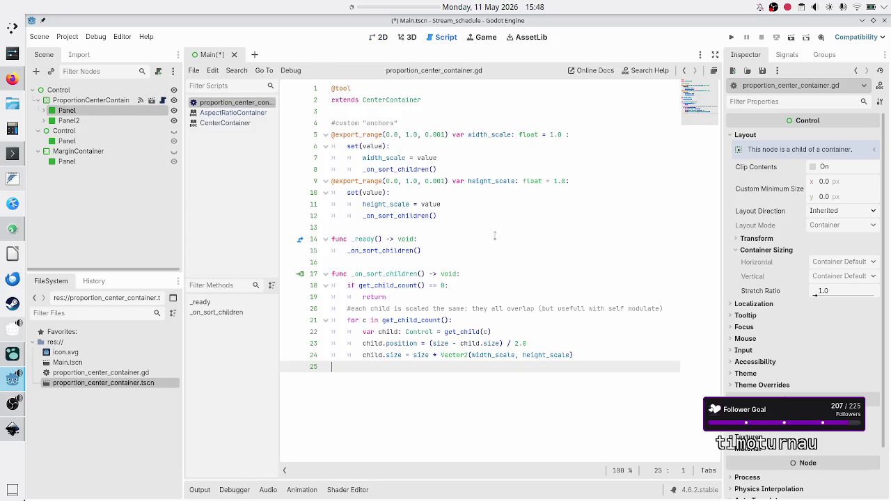
{"action": "key", "text": "Up"}
{"action": "key", "text": "Up"}
{"action": "key", "text": "Up"}
{"action": "key", "text": "Down"}
{"action": "key", "text": "Right"}
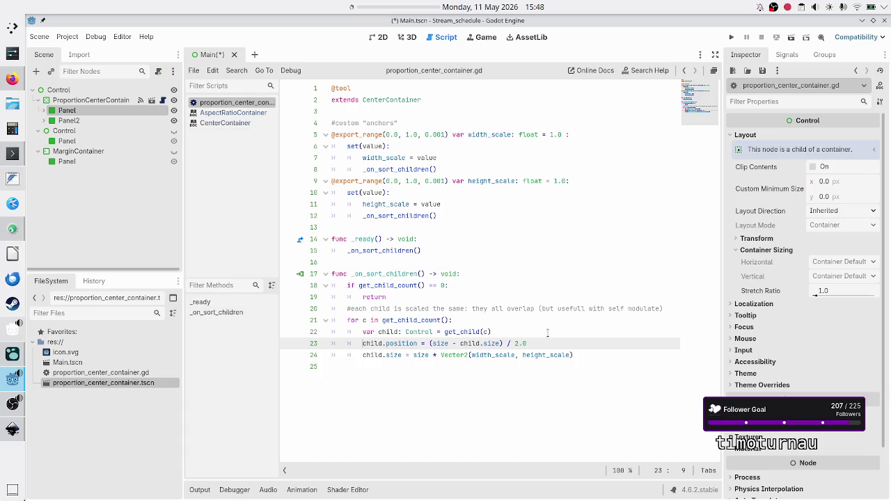
{"action": "key", "text": "shift+End"}
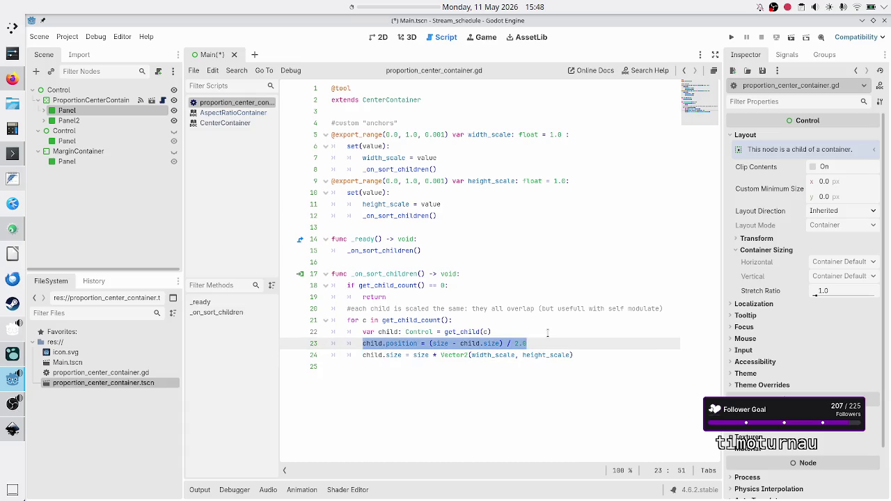
{"action": "key", "text": "Delete"}
{"action": "key", "text": "BackSpace"}
{"action": "key", "text": "BackSpace"}
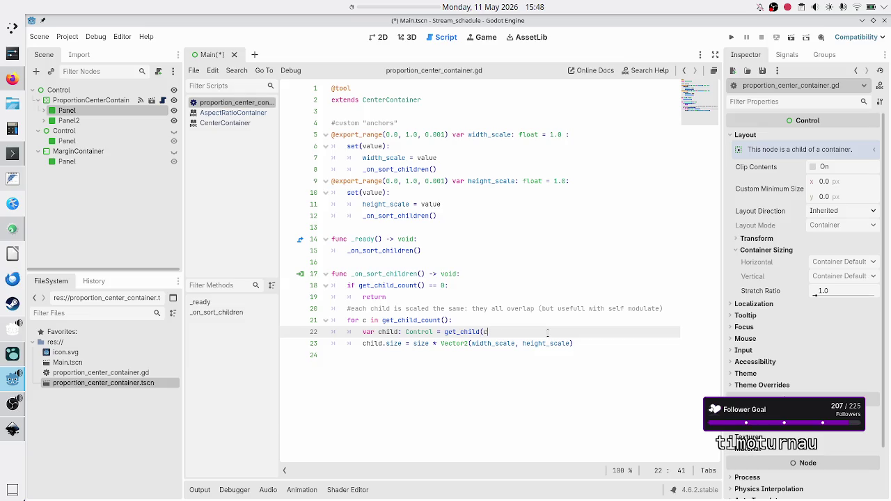
{"action": "type", "text": ")"}
{"action": "key", "text": "Down"}
{"action": "key", "text": "End"}
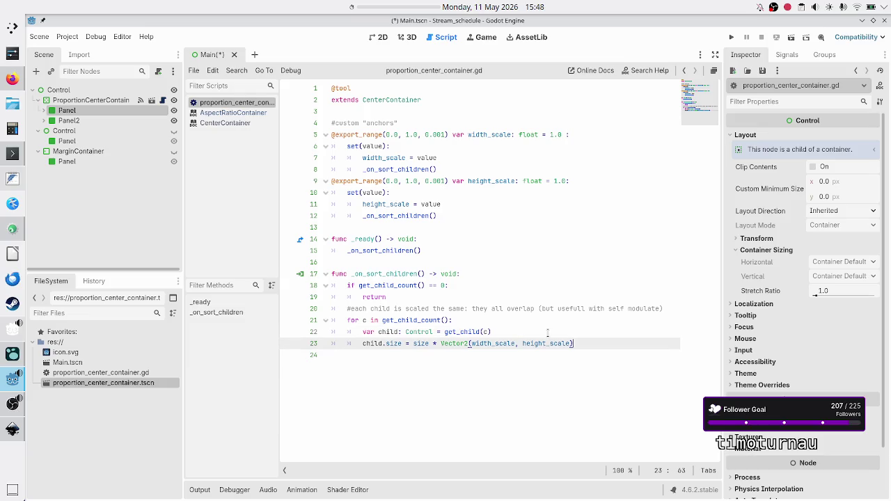
{"action": "key", "text": "Return"}
{"action": "type", "text": "child.position = (size - child.size) / 2.0"}
{"action": "key", "text": "Return"}
{"action": "key", "text": "ctrl+s"}
Test ProportionCenterContainer's Width Scale in the 2D view, ending back at 1.0
{"action": "left_click", "coordinate": [382, 39]}
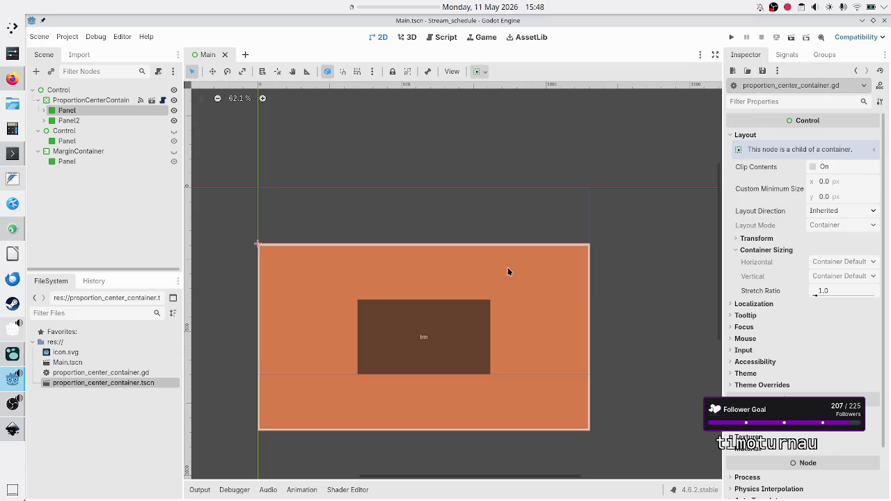
{"action": "left_click", "coordinate": [119, 102]}
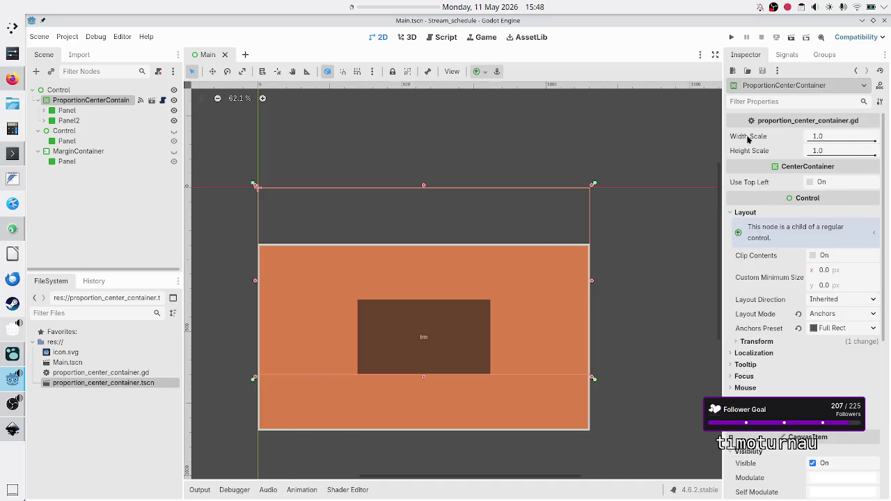
{"action": "mouse_move", "coordinate": [849, 140]}
{"action": "left_mouse_down"}
{"action": "mouse_move", "coordinate": [814, 139]}
{"action": "mouse_move", "coordinate": [875, 143]}
{"action": "left_mouse_up"}
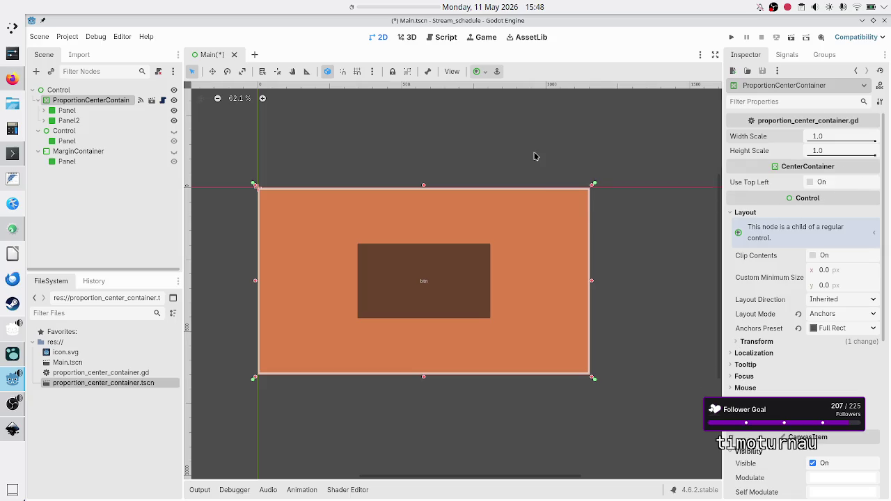
Put child.position back above child.size, save with Ctrl+S, and return to 2D
{"action": "left_click", "coordinate": [451, 40]}
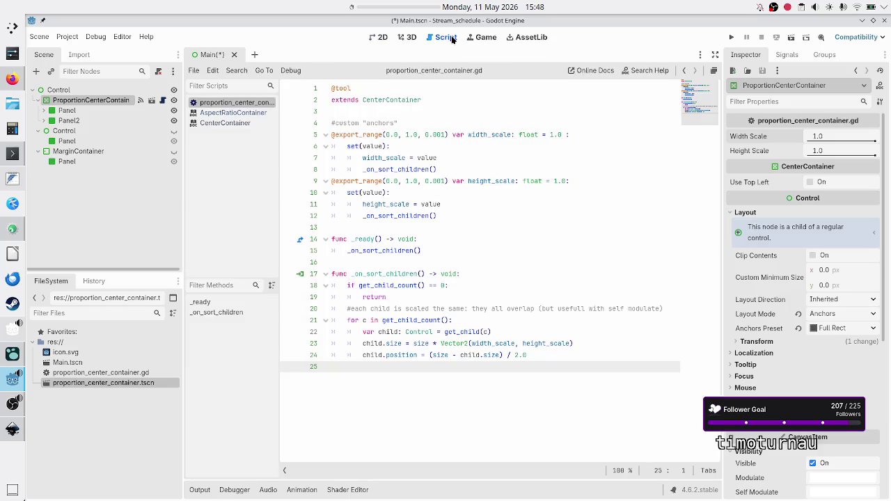
{"action": "left_click", "coordinate": [530, 327]}
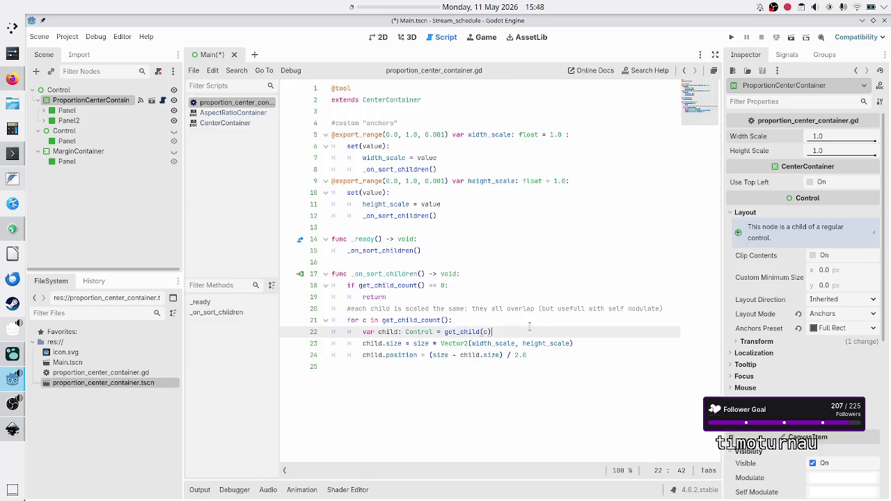
{"action": "key", "text": "Down"}
{"action": "key", "text": "Home"}
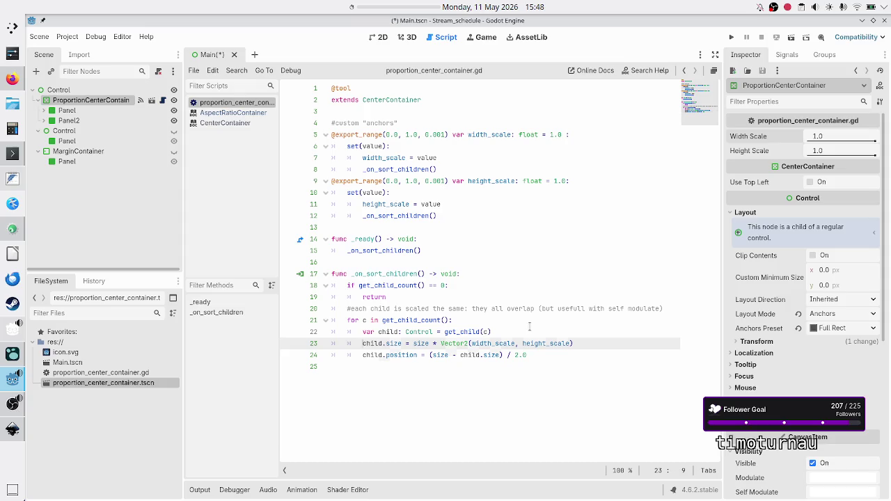
{"action": "key", "text": "Down"}
{"action": "key", "text": "shift+End"}
{"action": "key", "text": "shift+Left"}
{"action": "key", "text": "shift+End"}
{"action": "key", "text": "BackSpace"}
{"action": "key", "text": "BackSpace"}
{"action": "key", "text": "BackSpace"}
{"action": "key", "text": "ctrl+shift+Return"}
{"action": "key", "text": "ctrl+v"}
{"action": "key", "text": "ctrl+s"}
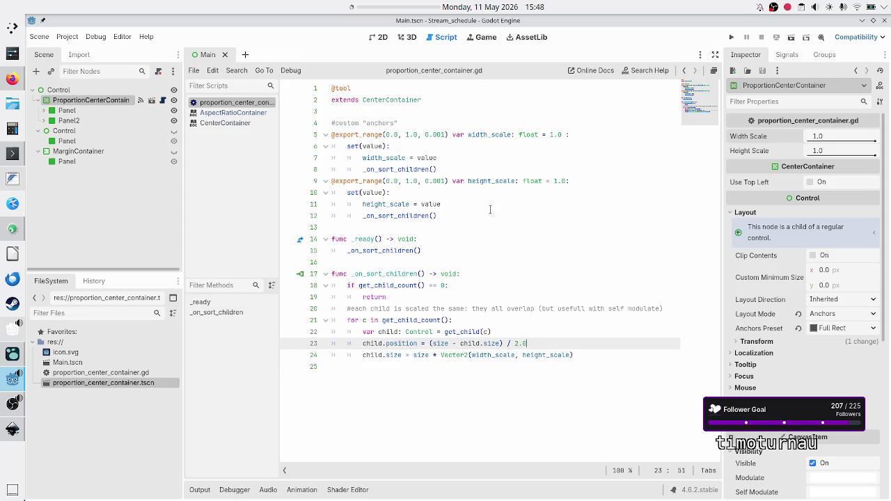
{"action": "left_click", "coordinate": [381, 41]}
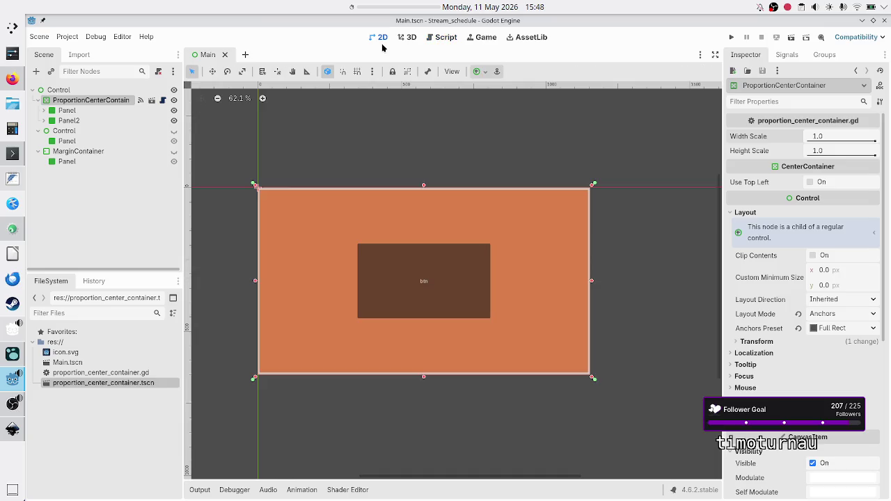
Lower Width Scale to 0.62 and inspect the nested Panel's size (714.24 × 232.632) and position
{"action": "mouse_move", "coordinate": [877, 142]}
{"action": "left_mouse_down"}
{"action": "mouse_move", "coordinate": [826, 145]}
{"action": "mouse_move", "coordinate": [823, 152]}
{"action": "mouse_move", "coordinate": [855, 151]}
{"action": "mouse_move", "coordinate": [834, 160]}
{"action": "left_mouse_up"}
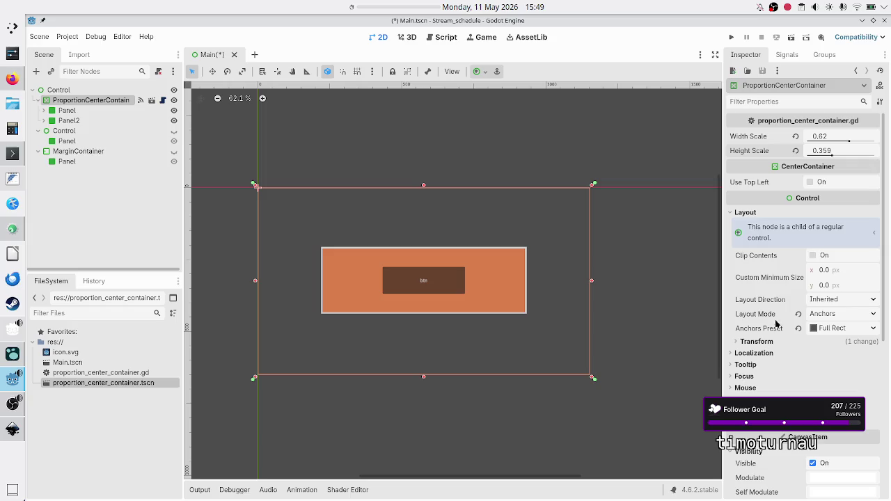
{"action": "left_click", "coordinate": [96, 112]}
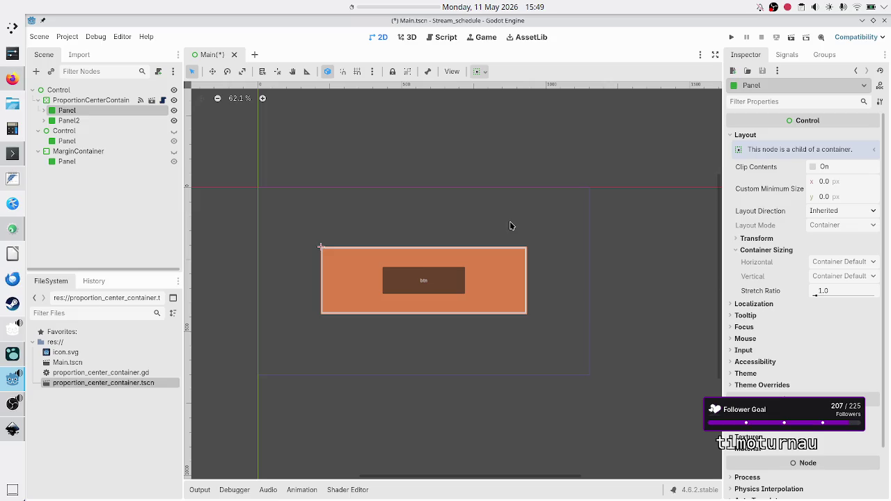
{"action": "left_click", "coordinate": [746, 239]}
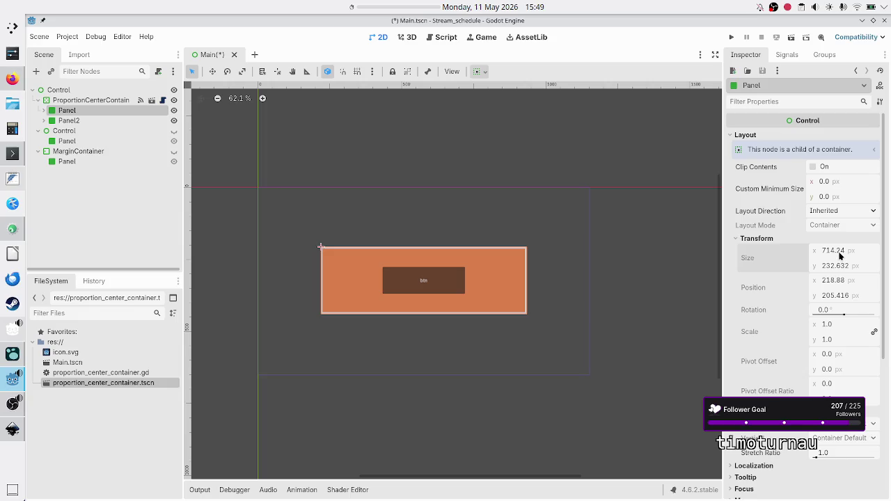
{"action": "left_click", "coordinate": [110, 99]}
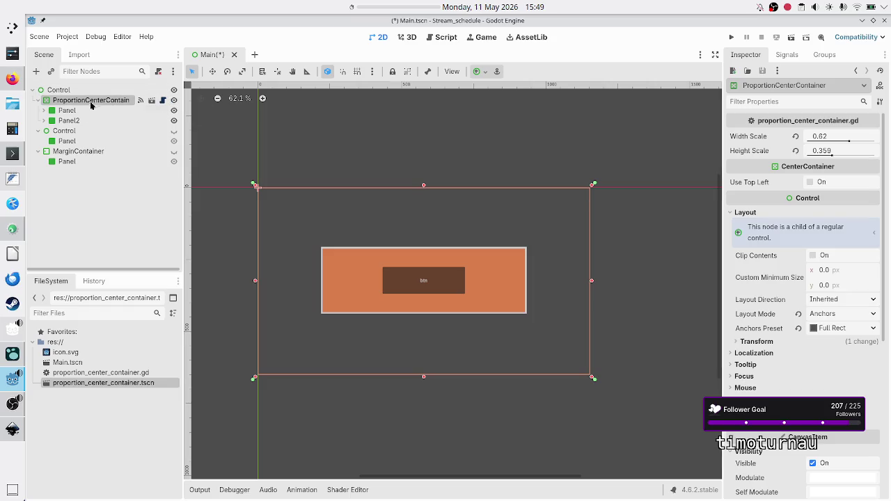
{"action": "left_click", "coordinate": [67, 110]}
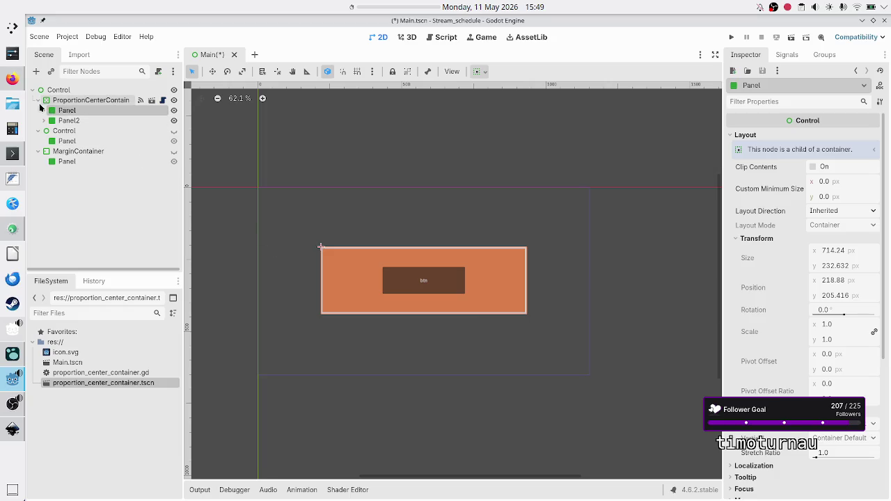
Add a Panel under the root Control, hide ProportionCenterContainer, and drag-enlarge the new panel
{"action": "left_click", "coordinate": [56, 90]}
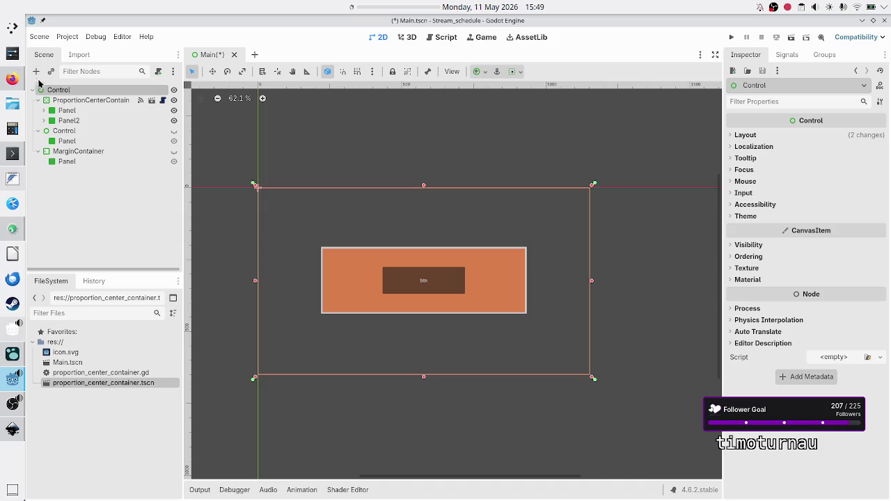
{"action": "left_click", "coordinate": [36, 71]}
{"action": "type", "text": "panel"}
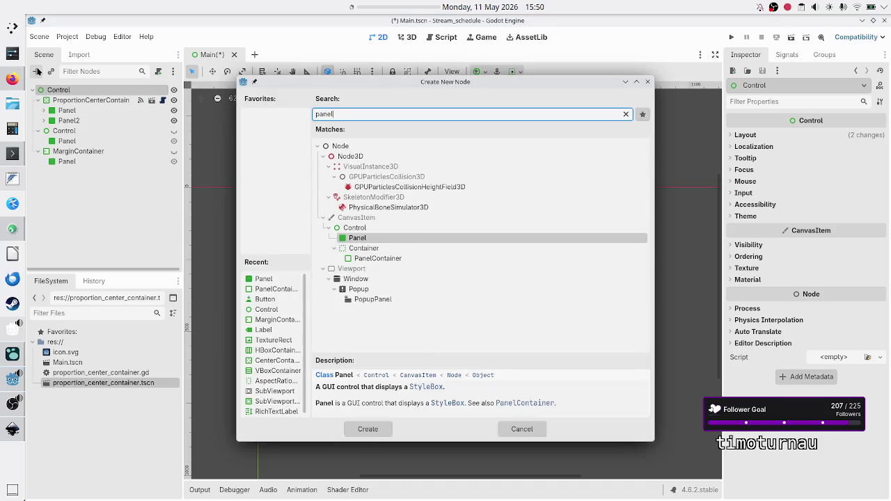
{"action": "key", "text": "Return"}
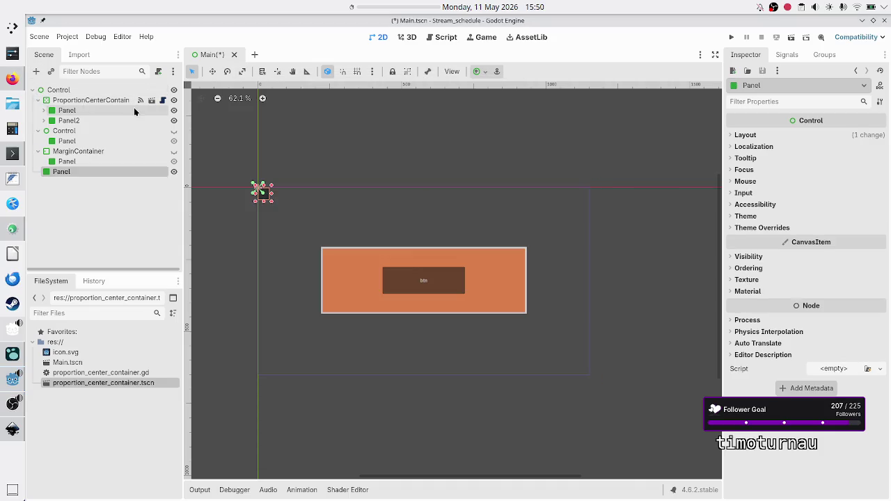
{"action": "left_click", "coordinate": [174, 100]}
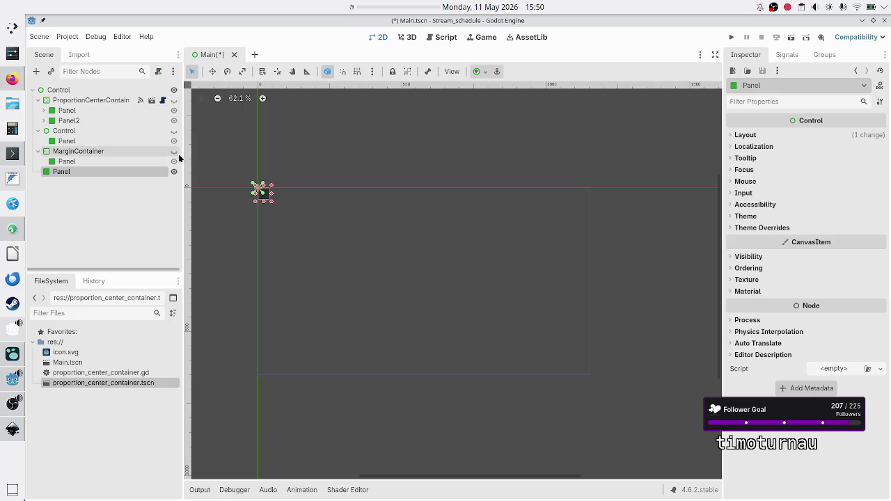
{"action": "mouse_move", "coordinate": [273, 204]}
{"action": "left_mouse_down"}
{"action": "mouse_move", "coordinate": [314, 227]}
{"action": "mouse_move", "coordinate": [423, 252]}
{"action": "mouse_move", "coordinate": [392, 266]}
{"action": "mouse_move", "coordinate": [420, 277]}
{"action": "left_mouse_up"}
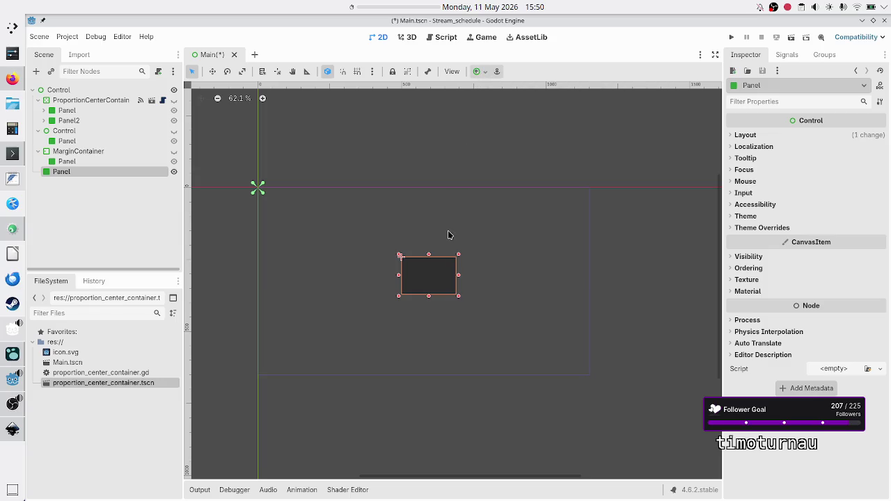
Set the temporary Panel's Transform size to 300 × 300
{"action": "left_click", "coordinate": [765, 136]}
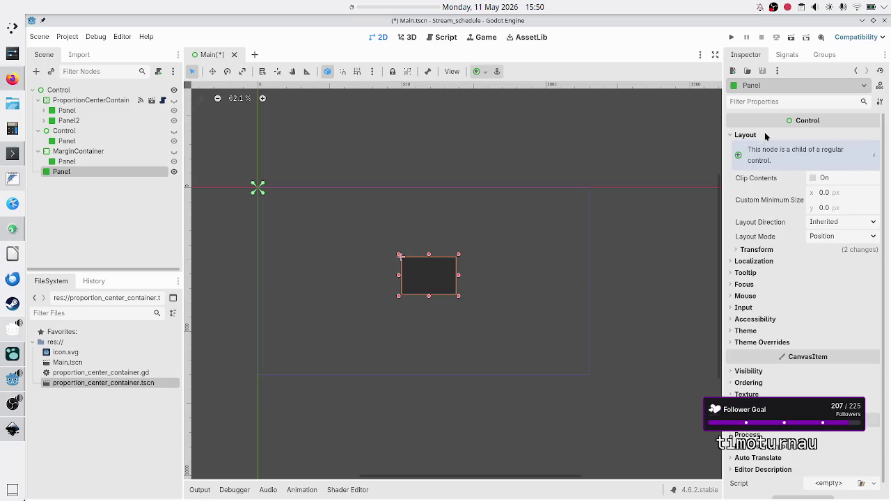
{"action": "left_click", "coordinate": [768, 252]}
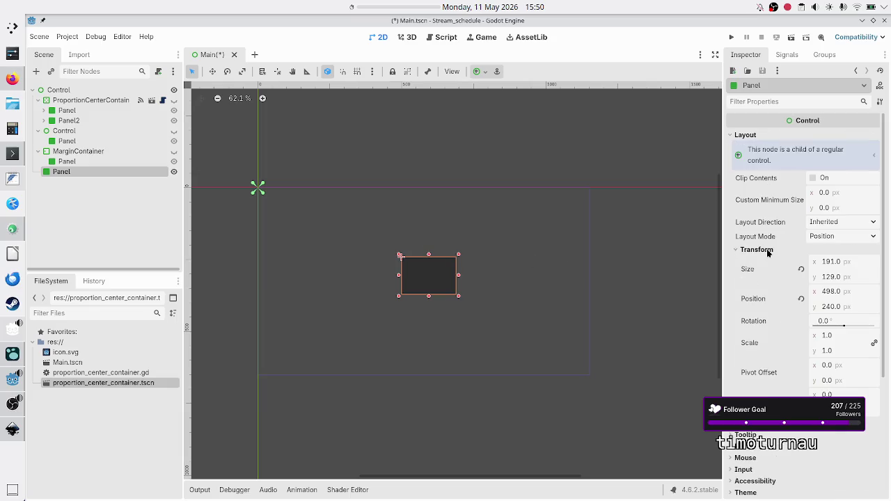
{"action": "left_click", "coordinate": [859, 266]}
{"action": "type", "text": "300"}
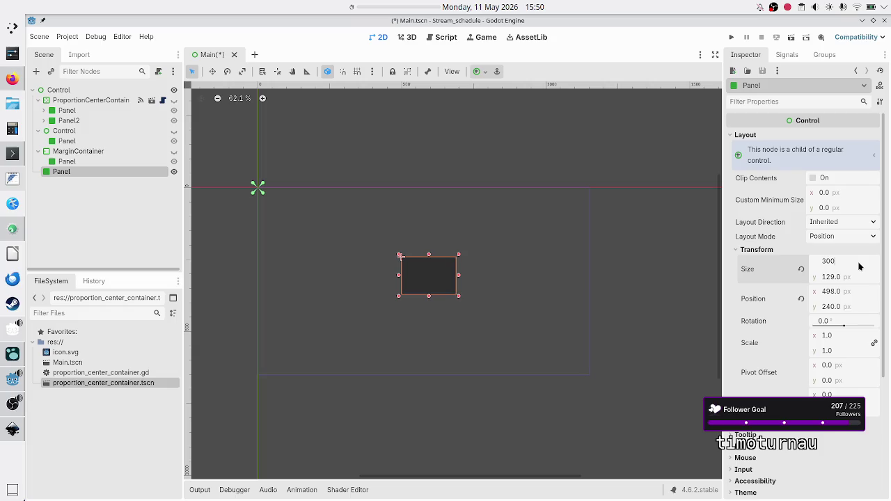
{"action": "key", "text": "Return"}
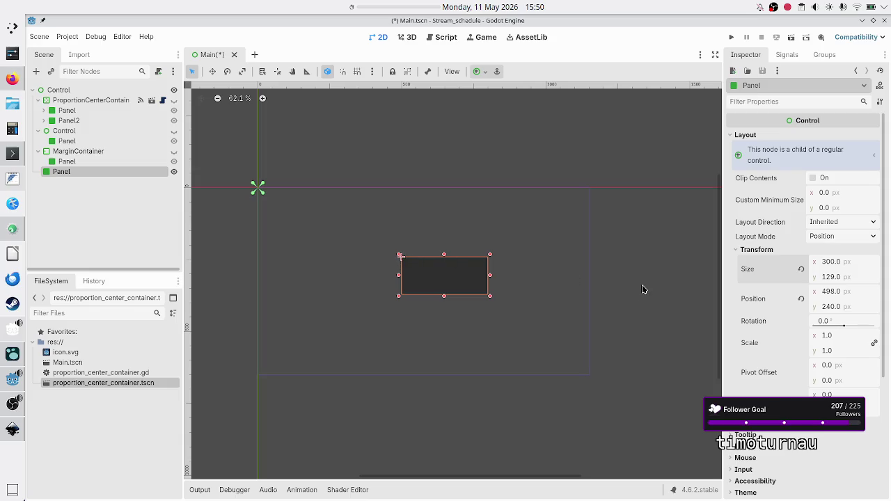
{"action": "left_click", "coordinate": [846, 278]}
{"action": "type", "text": "300"}
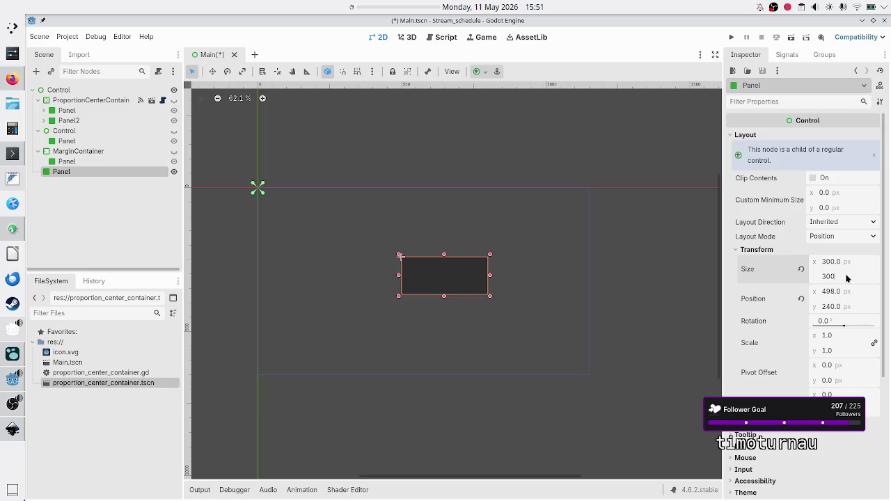
{"action": "key", "text": "Return"}
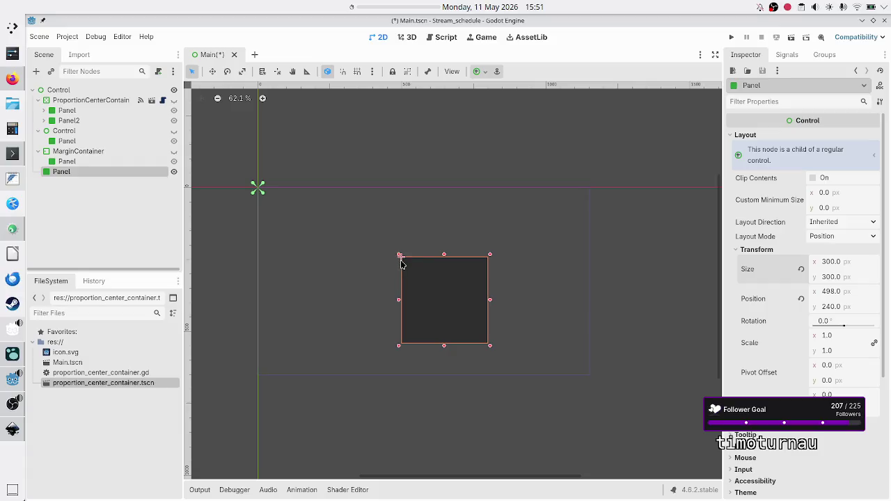
Reshape the temporary Panel into a wide, short rectangle by dragging
{"action": "left_click", "coordinate": [103, 100]}
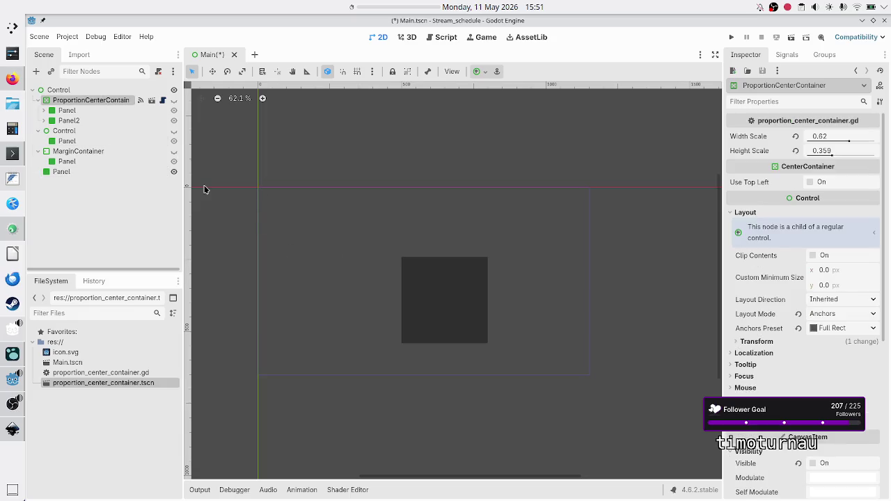
{"action": "left_click", "coordinate": [64, 171]}
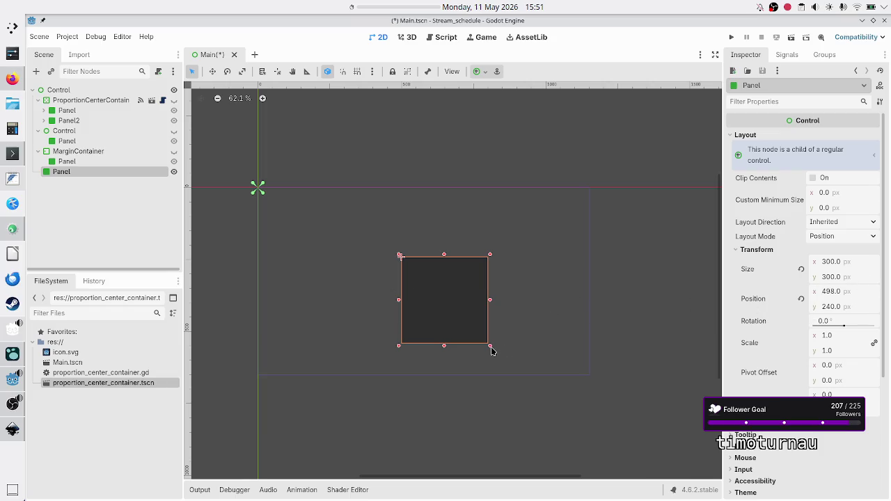
{"action": "mouse_move", "coordinate": [490, 347]}
{"action": "left_mouse_down"}
{"action": "mouse_move", "coordinate": [528, 305]}
{"action": "mouse_move", "coordinate": [558, 295]}
{"action": "left_mouse_up"}
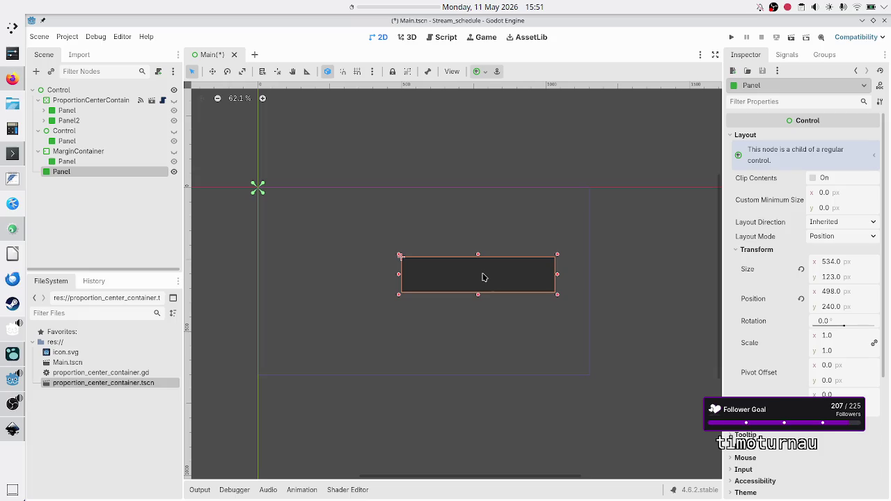
Check Panel and Panel2 in the container, then delete the root-level temporary Panel
{"action": "left_click", "coordinate": [86, 111]}
{"action": "left_click", "coordinate": [75, 120], "text": "shift"}
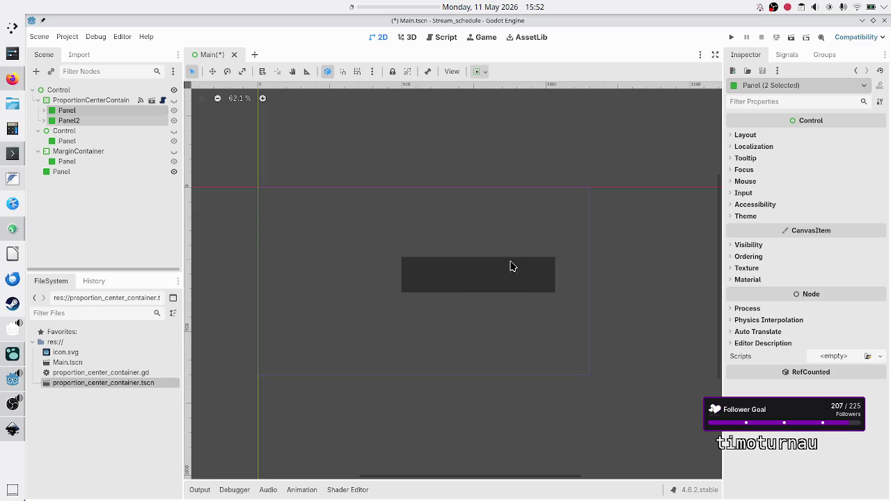
{"action": "left_click", "coordinate": [72, 175]}
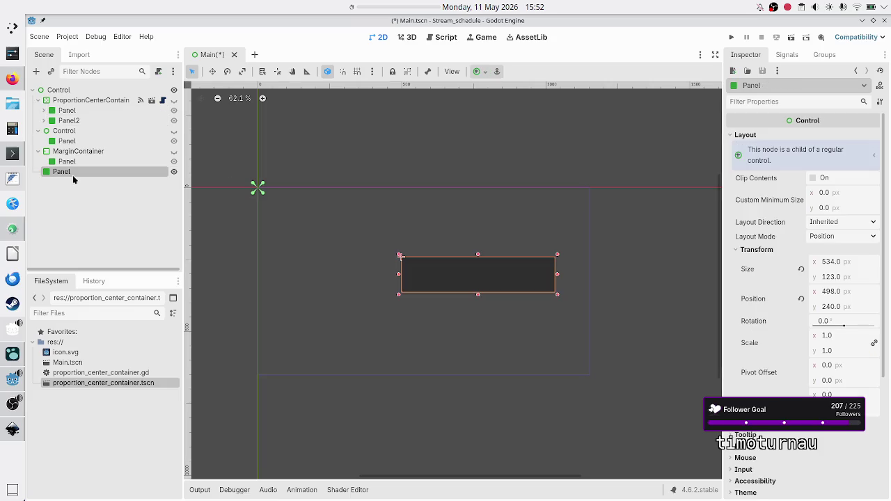
{"action": "key", "text": "Delete"}
{"action": "key", "text": "Return"}
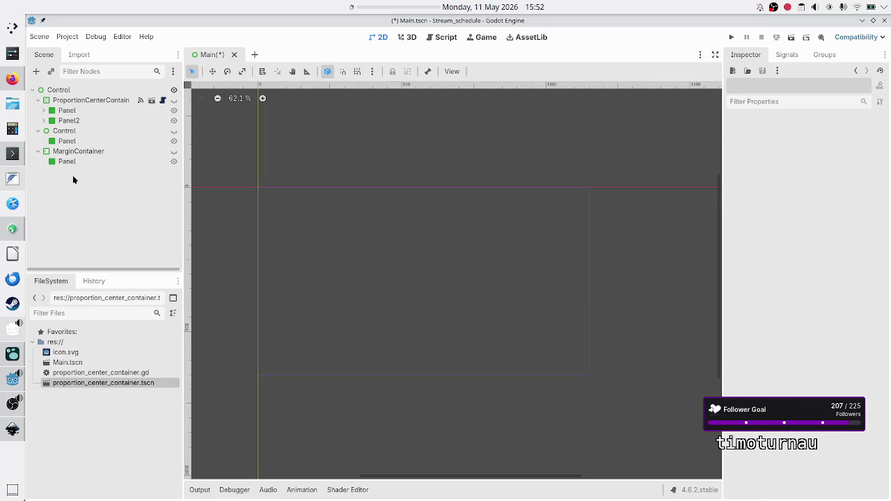
{"action": "left_click", "coordinate": [81, 102]}
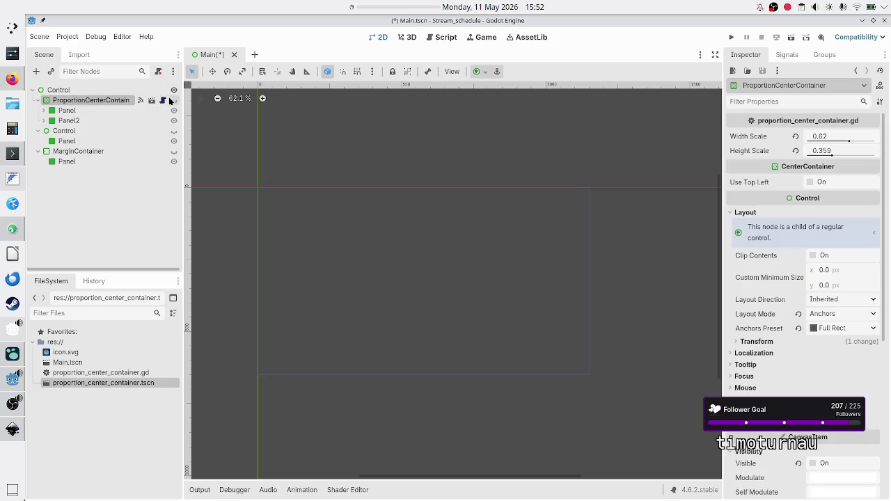
Move the child.position statement below child.size in proportion_center_container.gd and save
{"action": "left_click", "coordinate": [162, 100]}
{"action": "key", "text": "Up"}
{"action": "key", "text": "Down"}
{"action": "key", "text": "Home"}
{"action": "key", "text": "Home"}
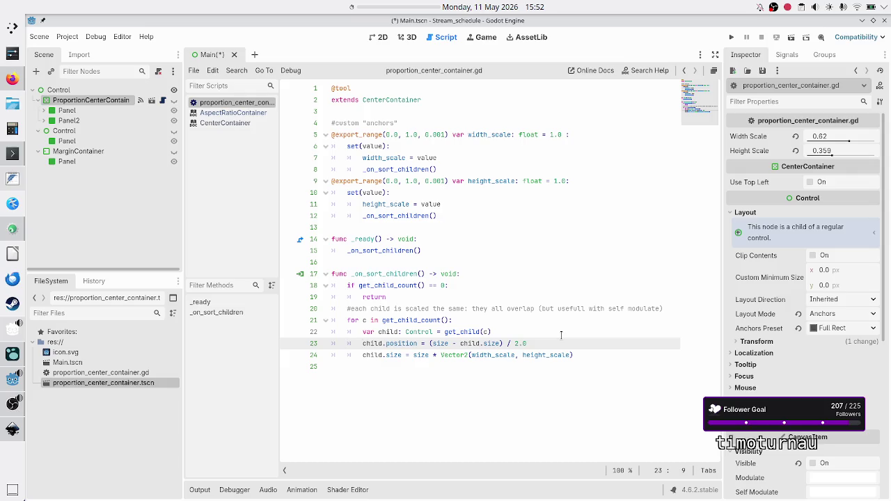
{"action": "key", "text": "shift+End"}
{"action": "key", "text": "ctrl+c"}
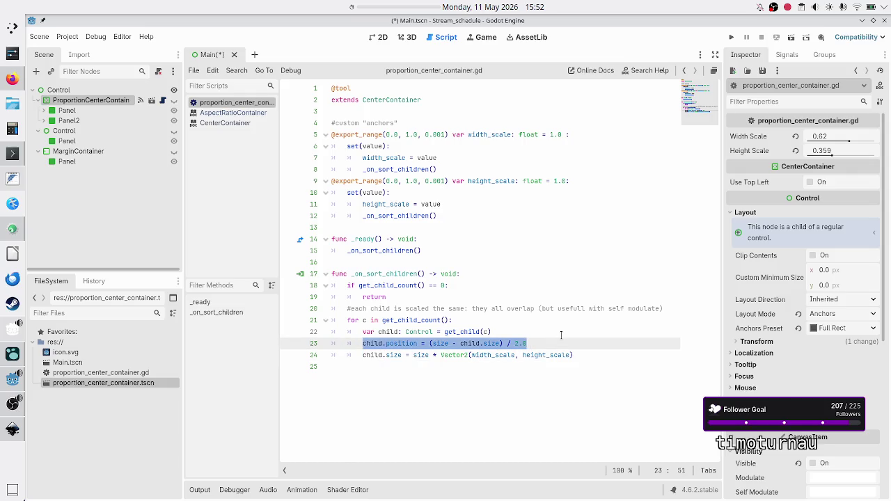
{"action": "key", "text": "BackSpace"}
{"action": "key", "text": "BackSpace"}
{"action": "key", "text": "Down"}
{"action": "key", "text": "End"}
{"action": "key", "text": "Return"}
{"action": "key", "text": "ctrl+v"}
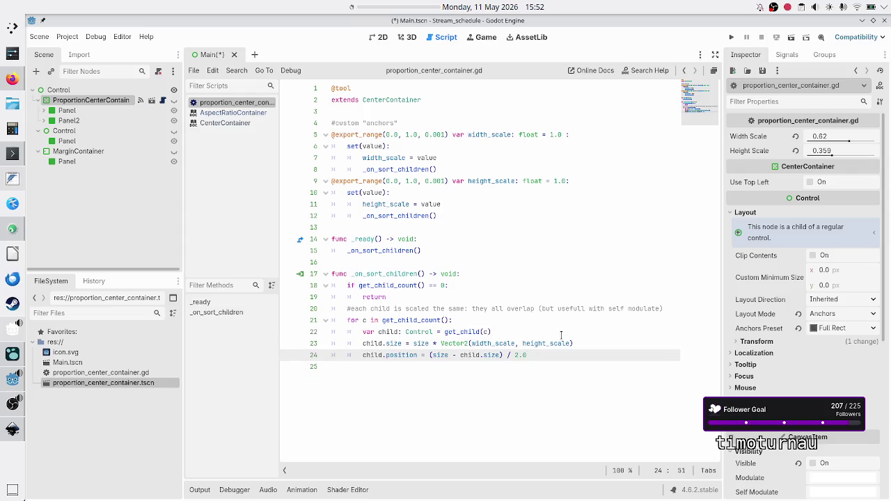
{"action": "key", "text": "Down"}
{"action": "key", "text": "ctrl+s"}
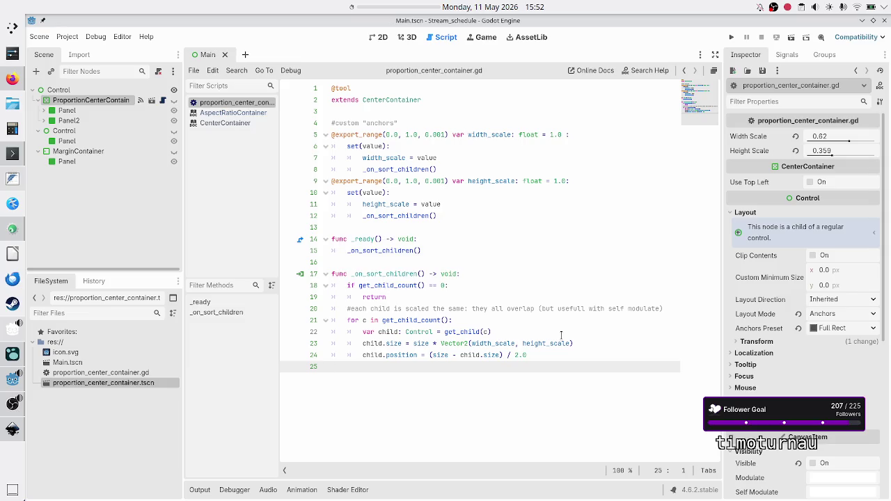
Review the reordered lines and the CenterContainer base class in the script
{"action": "key", "text": "Up"}
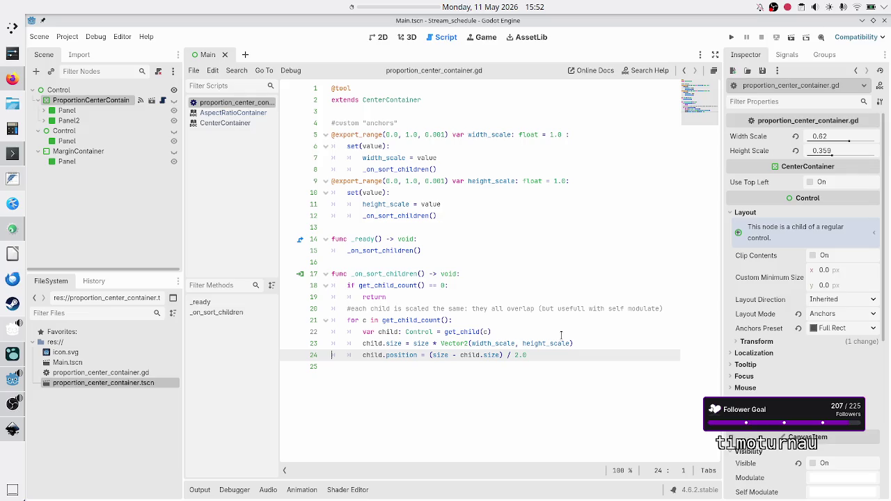
{"action": "key", "text": "Up"}
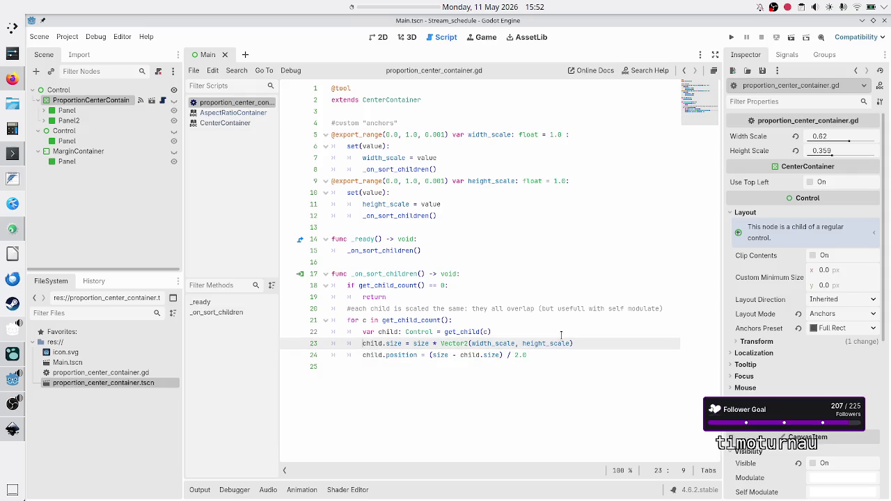
{"action": "key", "text": "Down"}
{"action": "double_click", "coordinate": [403, 100]}
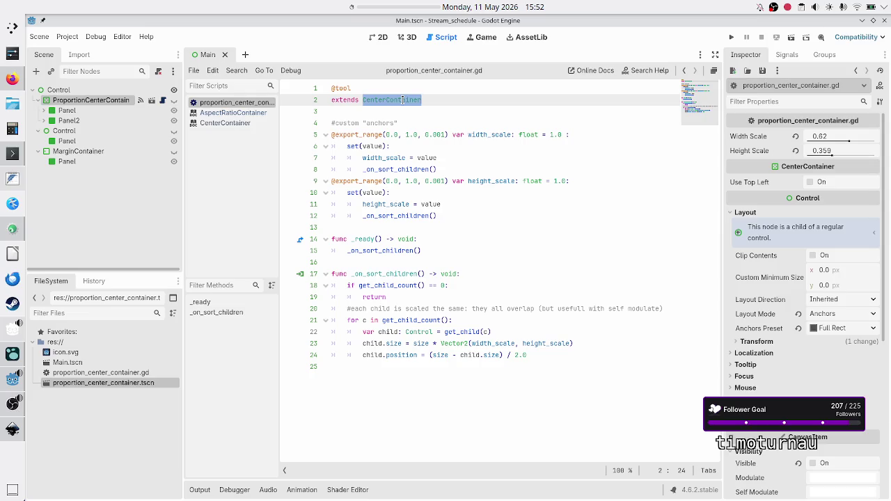
{"action": "left_click", "coordinate": [424, 367]}
{"action": "key", "text": "Up"}
{"action": "key", "text": "Down"}
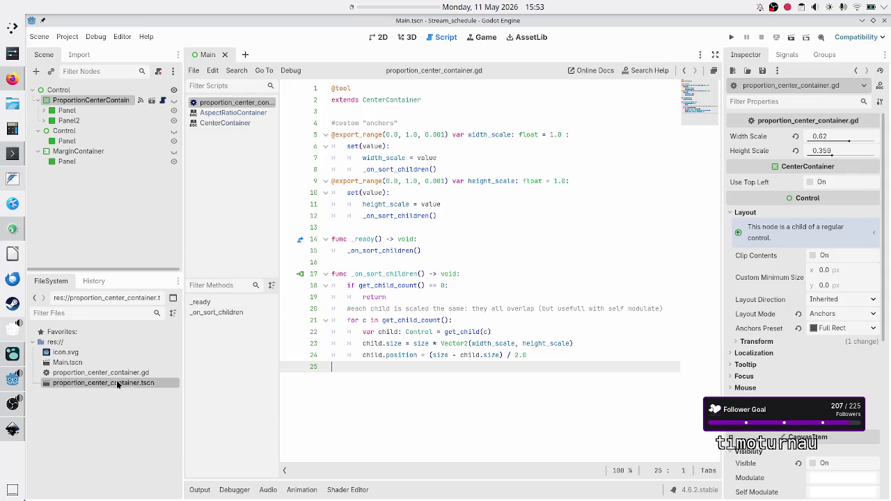
In a new FeatherPad document, type 'ScaleCenterContaner' and 'HBoxContainer' on two lines
{"action": "left_click", "coordinate": [12, 178]}
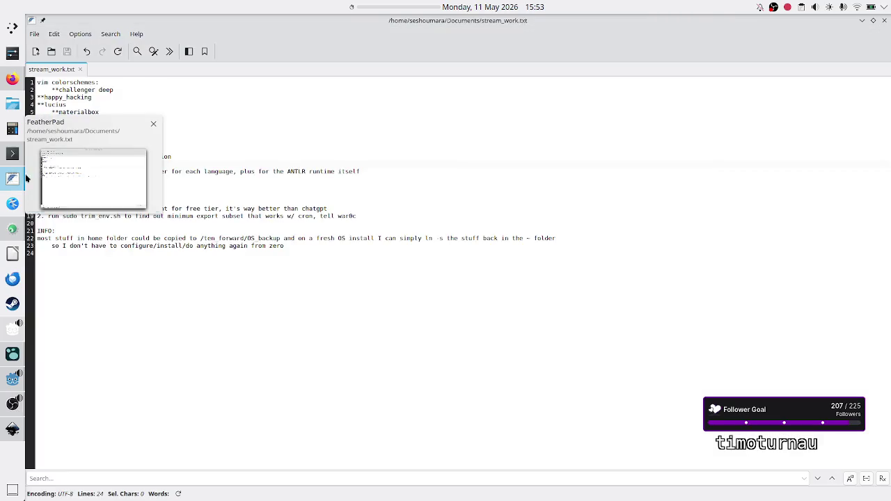
{"action": "left_click", "coordinate": [35, 51]}
{"action": "type", "text": "ScaleCenterConta"}
{"action": "type", "text": "ner"}
{"action": "key", "text": "Return"}
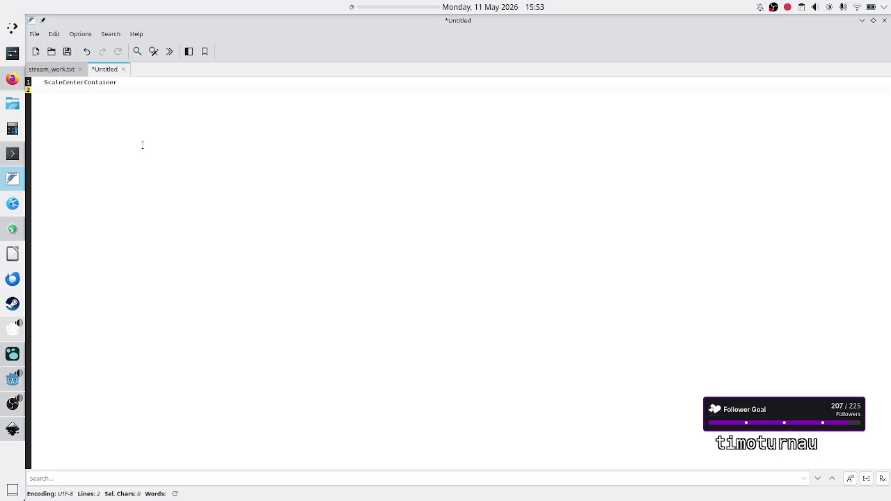
{"action": "type", "text": "HB"}
{"action": "type", "text": "oxContainer"}
Try word selections on HBoxContainer, then type 'CenterContainrr' on line 2
{"action": "key", "text": "shift+Right"}
{"action": "key", "text": "shift+Right"}
{"action": "key", "text": "shift+Right"}
{"action": "key", "text": "Right"}
{"action": "key", "text": "shift+Right"}
{"action": "key", "text": "shift+Right"}
{"action": "key", "text": "shift+Right"}
{"action": "key", "text": "Left"}
{"action": "key", "text": "shift+Left"}
{"action": "key", "text": "shift+Left"}
{"action": "key", "text": "shift+Left"}
{"action": "key", "text": "Left"}
{"action": "key", "text": "Up"}
{"action": "key", "text": "Down"}
{"action": "key", "text": "BackSpace"}
{"action": "key", "text": "BackSpace"}
{"action": "key", "text": "BackSpace"}
{"action": "key", "text": "BackSpace"}
{"action": "type", "text": "Center"}
{"action": "type", "text": "Containr"}
{"action": "type", "text": "r"}
Test selecting Center and Contain on line 2, then delete line 2's text
{"action": "key", "text": "shift+Left"}
{"action": "key", "text": "shift+Left"}
{"action": "key", "text": "Right"}
{"action": "key", "text": "Left"}
{"action": "key", "text": "Left"}
{"action": "key", "text": "Left"}
{"action": "key", "text": "shift+Left"}
{"action": "key", "text": "shift+Left"}
{"action": "key", "text": "shift+Left"}
{"action": "key", "text": "Right"}
{"action": "key", "text": "shift+Right"}
{"action": "key", "text": "shift+Right"}
{"action": "key", "text": "shift+Right"}
{"action": "key", "text": "shift+Right"}
{"action": "key", "text": "shift+Right"}
{"action": "key", "text": "Right"}
{"action": "key", "text": "shift+Left"}
{"action": "key", "text": "shift+Left"}
{"action": "key", "text": "shift+Left"}
{"action": "key", "text": "Left"}
{"action": "key", "text": "Up"}
{"action": "key", "text": "Down"}
{"action": "key", "text": "shift+End"}
{"action": "key", "text": "Delete"}
Remove leading spaces and the empty line, then select the whole ScaleCenterContainer name
{"action": "key", "text": "Up"}
{"action": "key", "text": "Delete"}
{"action": "key", "text": "Delete"}
{"action": "key", "text": "Delete"}
{"action": "key", "text": "End"}
{"action": "key", "text": "Delete"}
{"action": "key", "text": "shift+End"}
{"action": "key", "text": "shift+Left"}
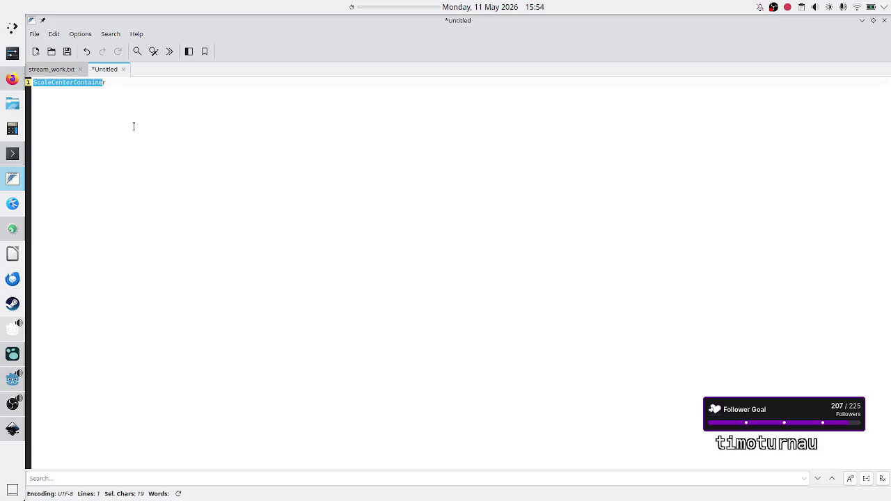
{"action": "key", "text": "shift+Right"}
{"action": "key", "text": "ctrl+c"}
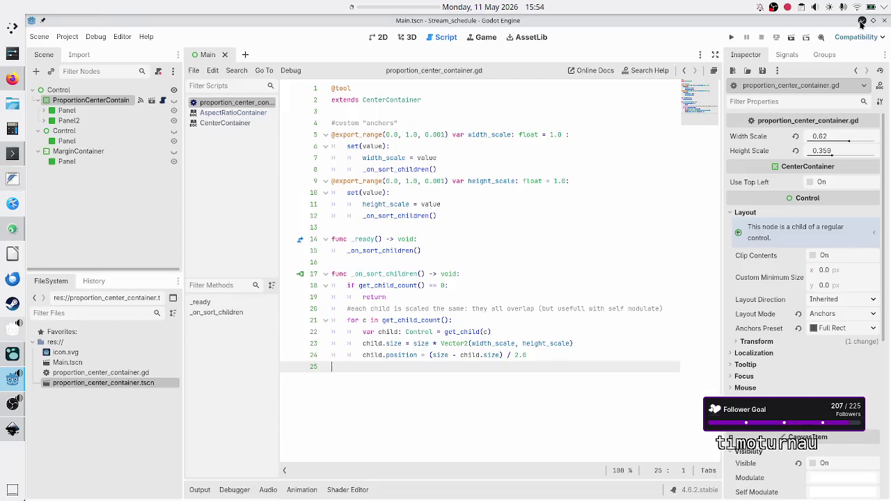
{"action": "left_click", "coordinate": [862, 21]}
Close all scripts and the Main scene, then rename the scene file to ScaleCenterContainer.tscn
{"action": "key", "text": "ctrl+w"}
{"action": "key", "text": "ctrl+w"}
{"action": "key", "text": "ctrl+w"}
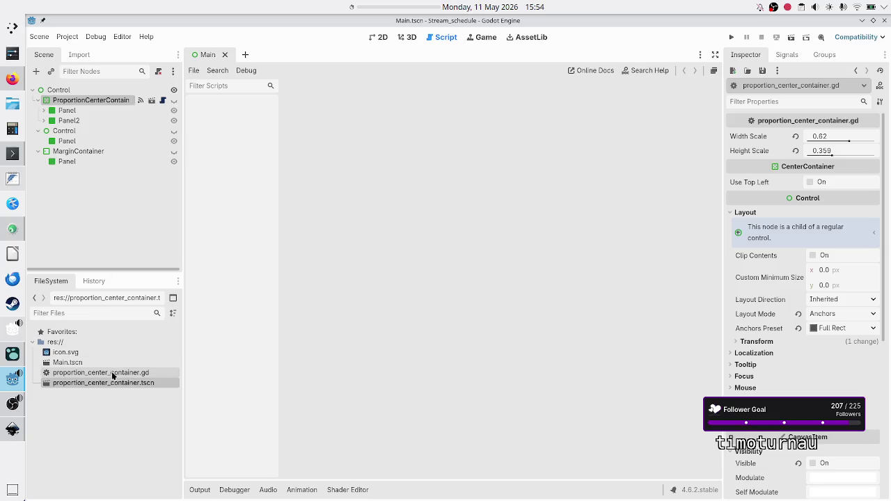
{"action": "left_click", "coordinate": [225, 55]}
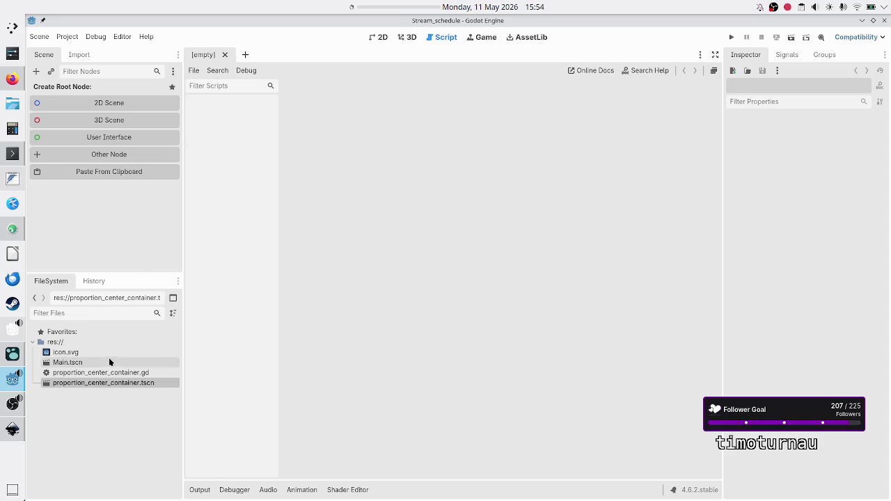
{"action": "right_click", "coordinate": [101, 390]}
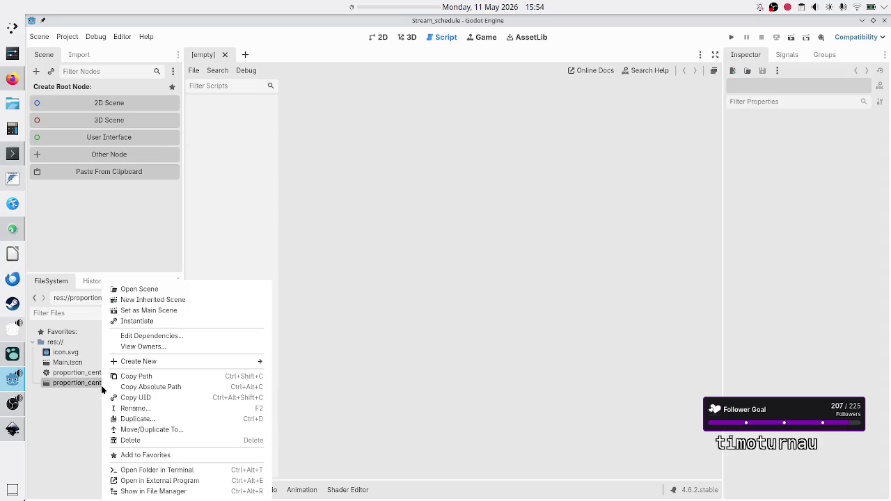
{"action": "left_click", "coordinate": [146, 408]}
{"action": "type", "text": "ScaleCenterContainer"}
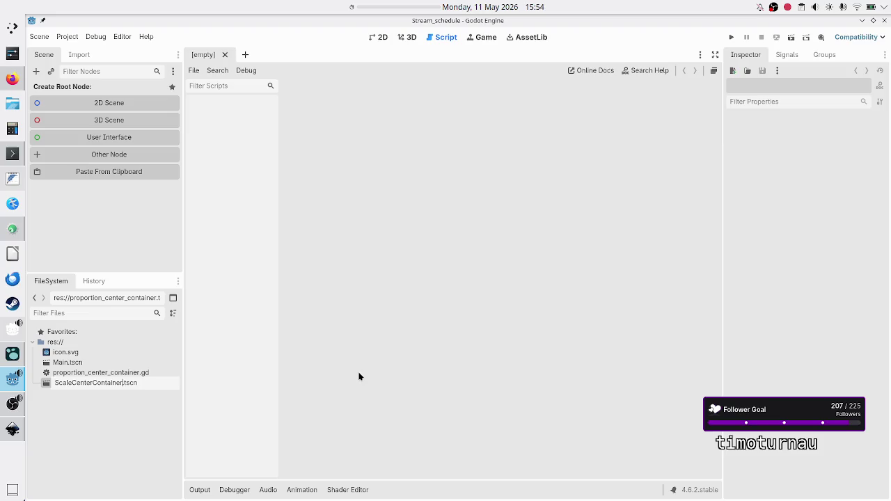
{"action": "key", "text": "Return"}
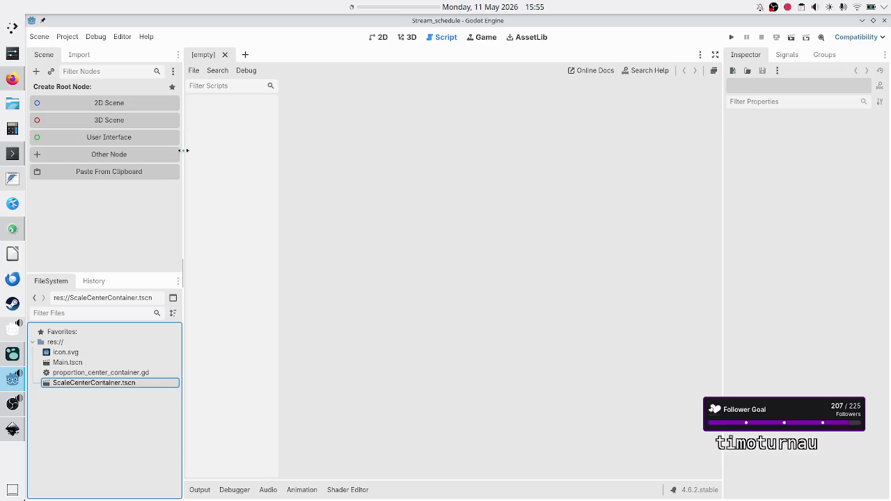
Search the Add Node dialog for 'centerc' and close it without adding a node
{"action": "left_click", "coordinate": [37, 71]}
{"action": "type", "text": "centerc"}
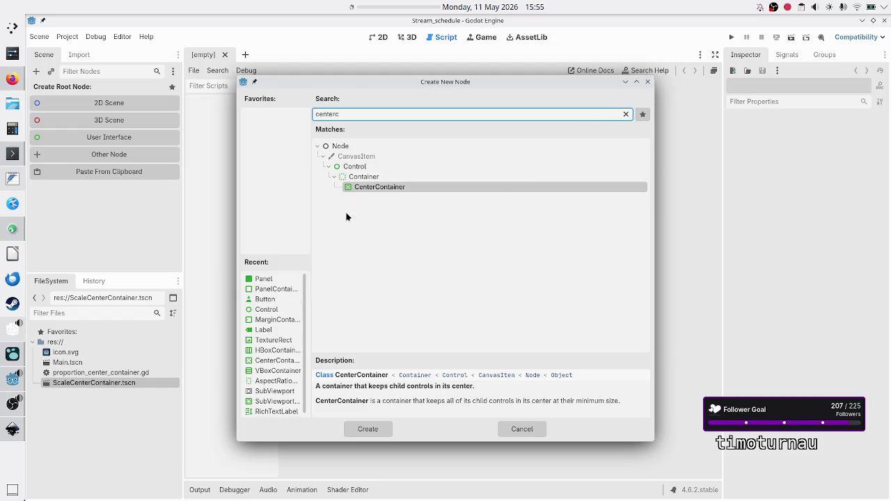
{"action": "left_click", "coordinate": [647, 82]}
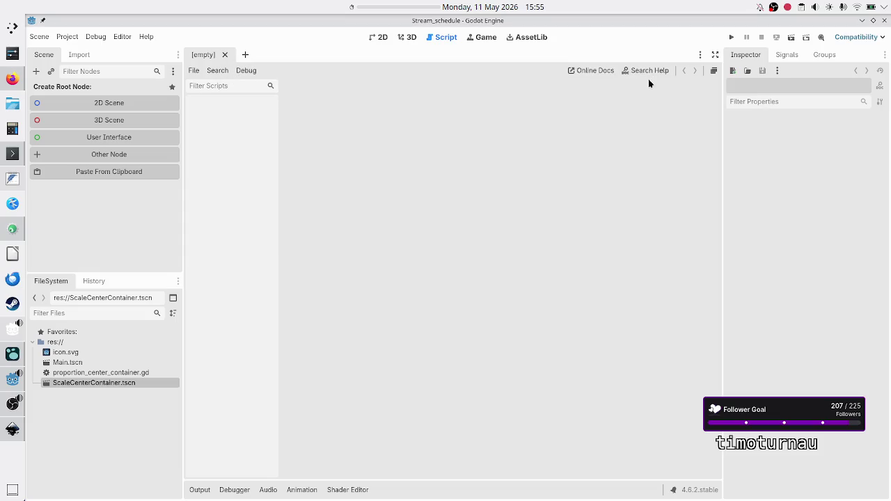
Rename proportion_center_container.gd to ScaleCenterContainer.gd by pasting the copied name
{"action": "left_click", "coordinate": [105, 373]}
{"action": "right_click", "coordinate": [105, 373]}
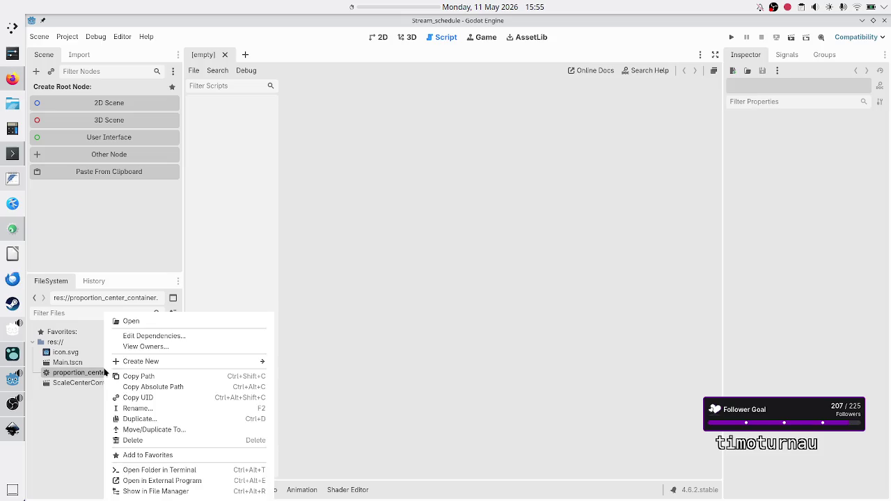
{"action": "left_click", "coordinate": [154, 409]}
{"action": "key", "text": "BackSpace"}
{"action": "key", "text": "ctrl+v"}
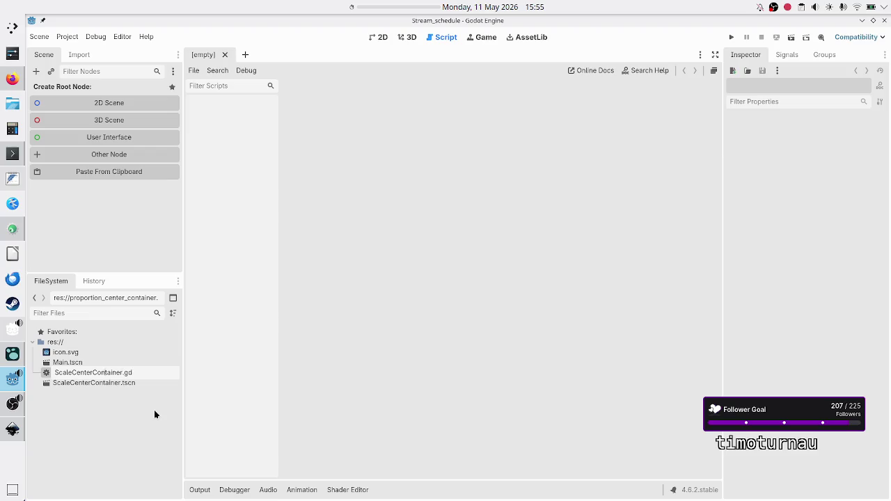
{"action": "key", "text": "shift+Left"}
{"action": "key", "text": "Return"}
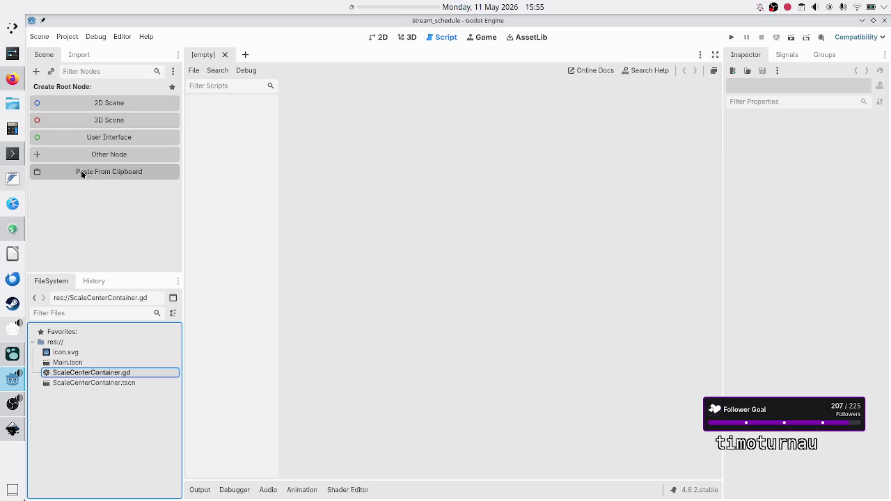
Create a User Interface root Control node and rename it TestNamingScheme
{"action": "left_click", "coordinate": [83, 132]}
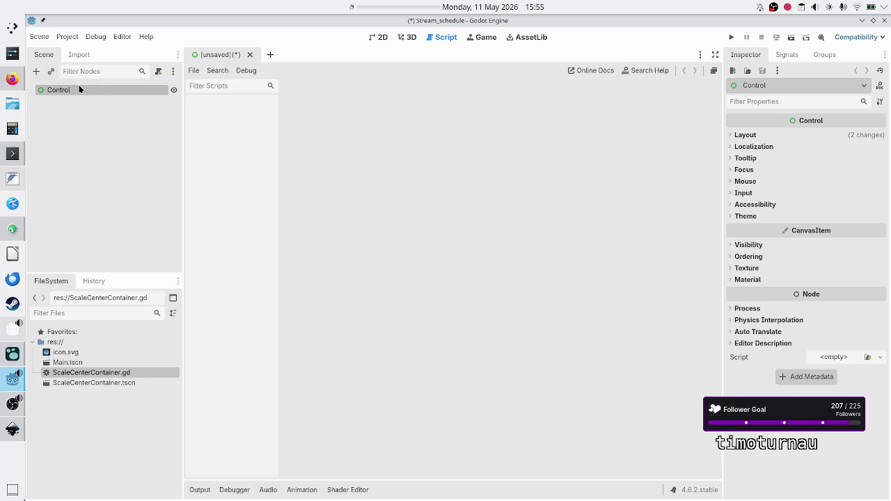
{"action": "left_click", "coordinate": [72, 100]}
{"action": "double_click", "coordinate": [79, 90]}
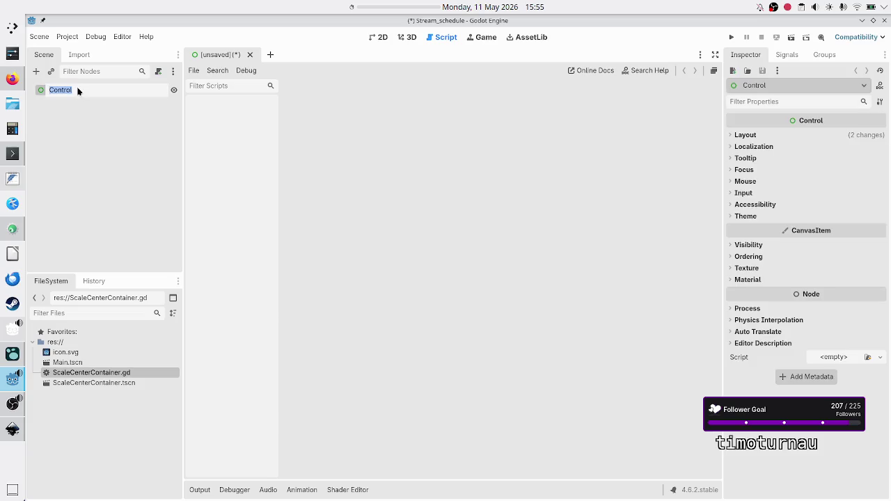
{"action": "type", "text": "Test"}
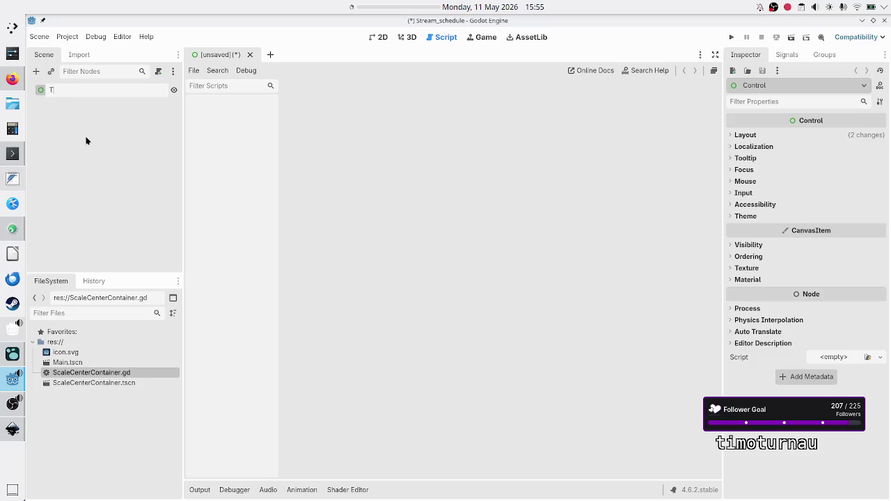
{"action": "type", "text": "am"}
{"action": "type", "text": "ingScheme"}
{"action": "key", "text": "Return"}
Start attaching a script to TestNamingScheme, then cancel so no script is attached
{"action": "right_click", "coordinate": [91, 89]}
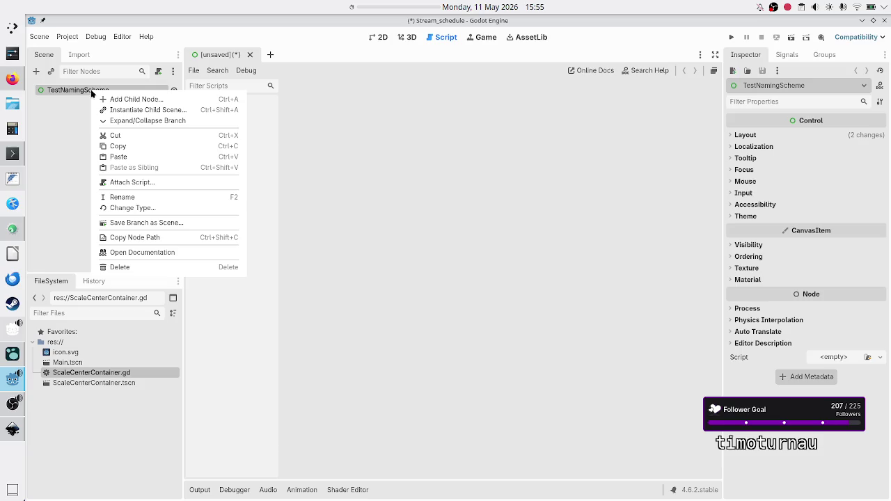
{"action": "left_click", "coordinate": [143, 182]}
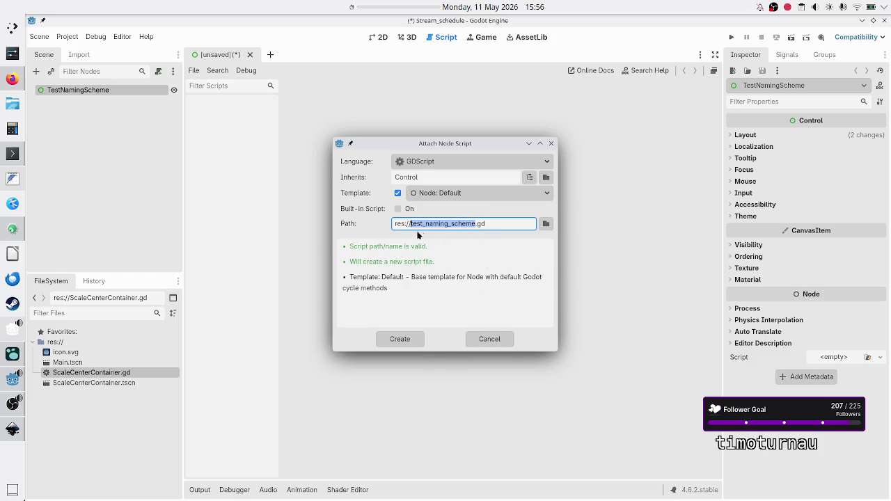
{"action": "left_click", "coordinate": [490, 339]}
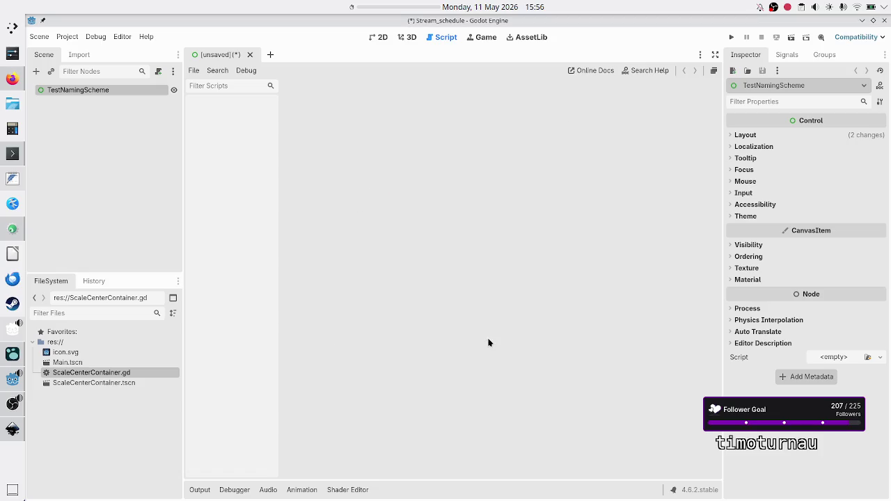
{"action": "right_click", "coordinate": [111, 372]}
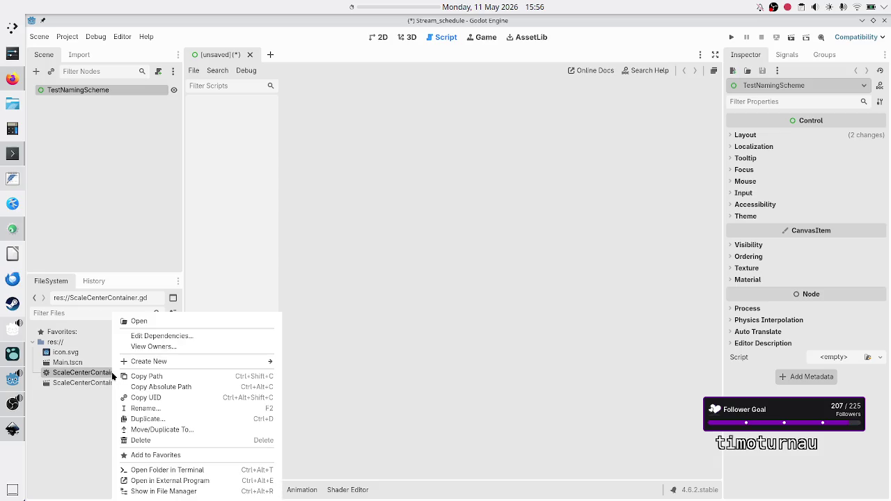
Rename the script file to snake case: scale_center_container.gd
{"action": "left_click", "coordinate": [158, 410]}
{"action": "key", "text": "Home"}
{"action": "key", "text": "Delete"}
{"action": "type", "text": "scale"}
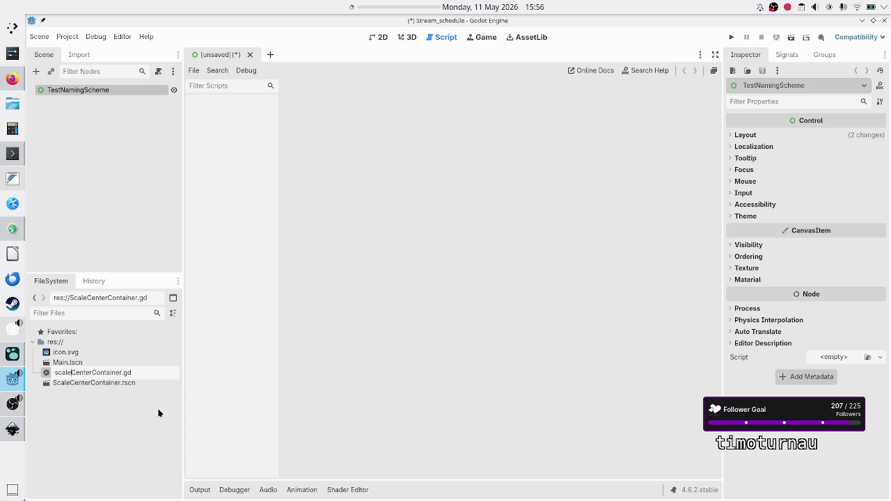
{"action": "type", "text": "_"}
{"action": "key", "text": "Delete"}
{"action": "type", "text": "cale"}
{"action": "type", "text": "_"}
{"action": "key", "text": "Delete"}
{"action": "type", "text": "c"}
{"action": "key", "text": "Return"}
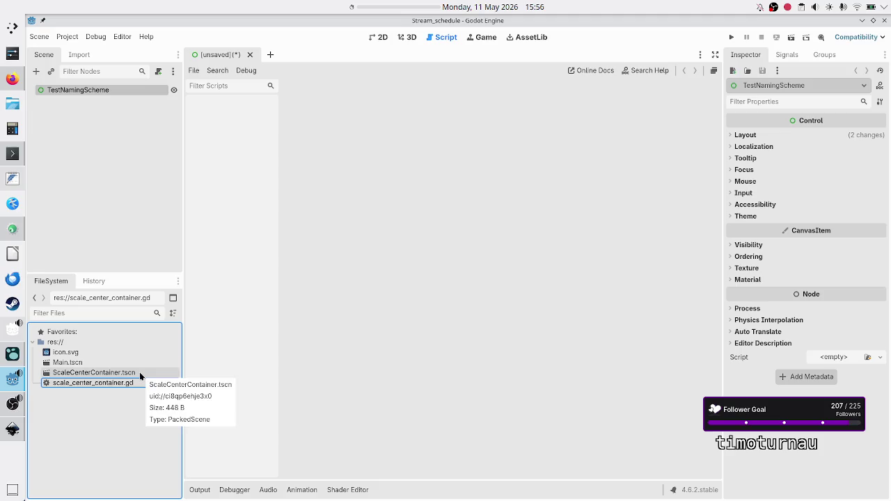
Open Main.tscn, leaving the ProportionCenterContainer node name unchanged
{"action": "double_click", "coordinate": [90, 362]}
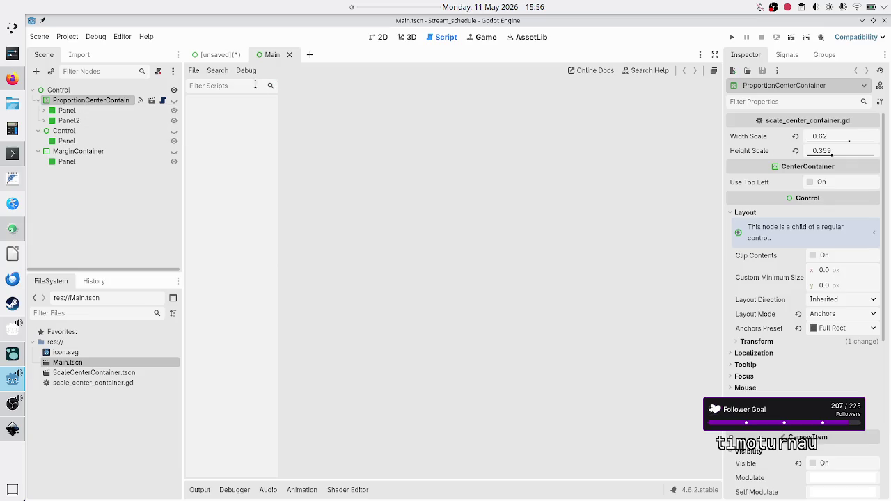
{"action": "double_click", "coordinate": [117, 100]}
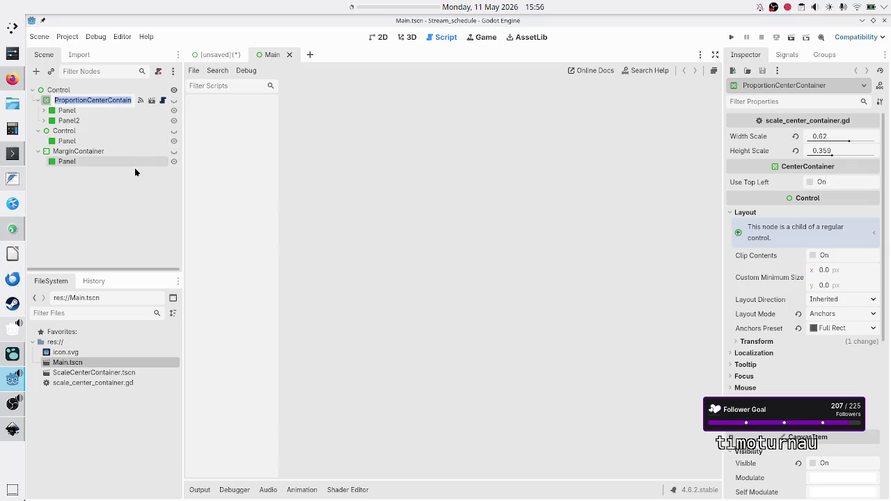
{"action": "key", "text": "Return"}
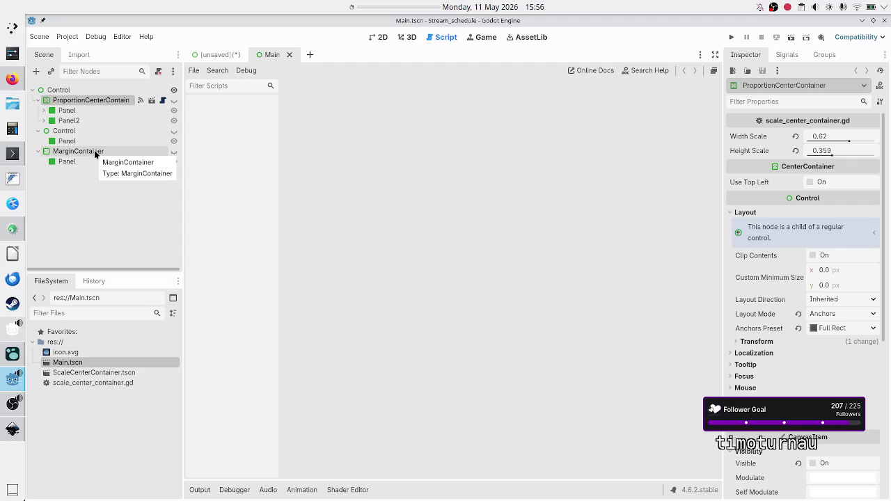
Collapse the Main scene tree and browse the instance-scene picker without adding anything
{"action": "left_click", "coordinate": [37, 131]}
{"action": "left_click", "coordinate": [38, 141]}
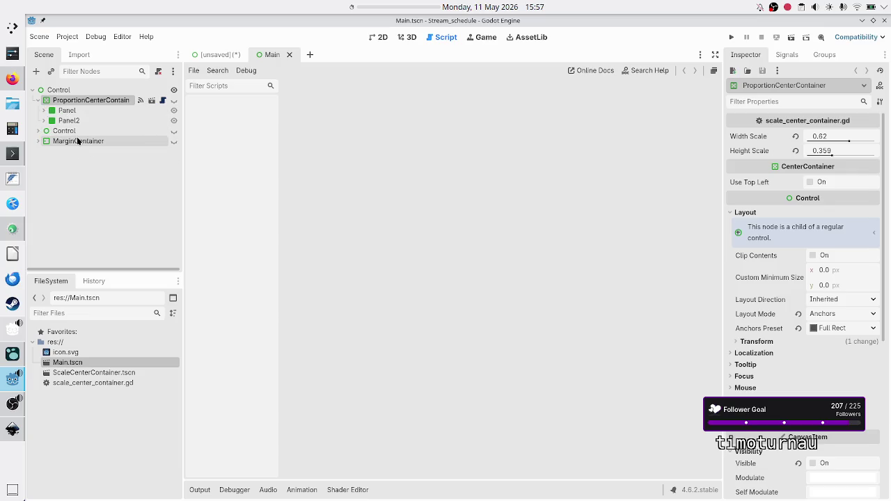
{"action": "left_click", "coordinate": [61, 91]}
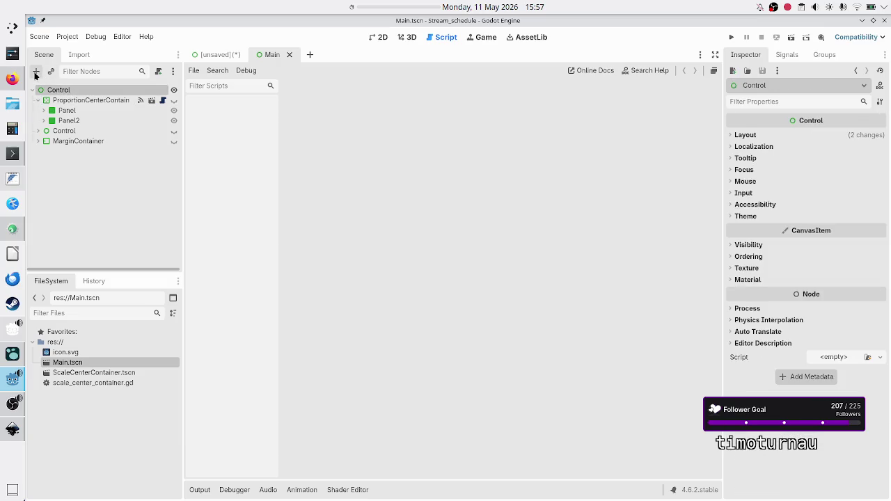
{"action": "left_click", "coordinate": [50, 75]}
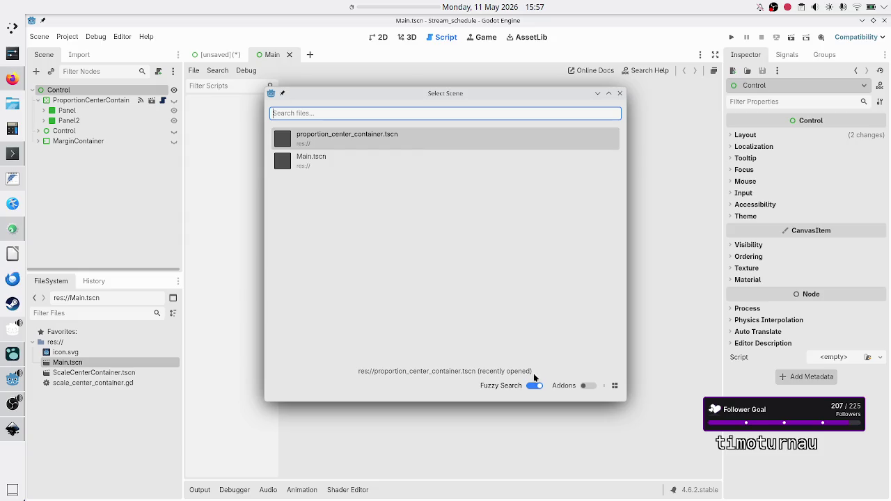
{"action": "left_click", "coordinate": [614, 387]}
{"action": "left_click", "coordinate": [613, 385]}
{"action": "left_click", "coordinate": [621, 94]}
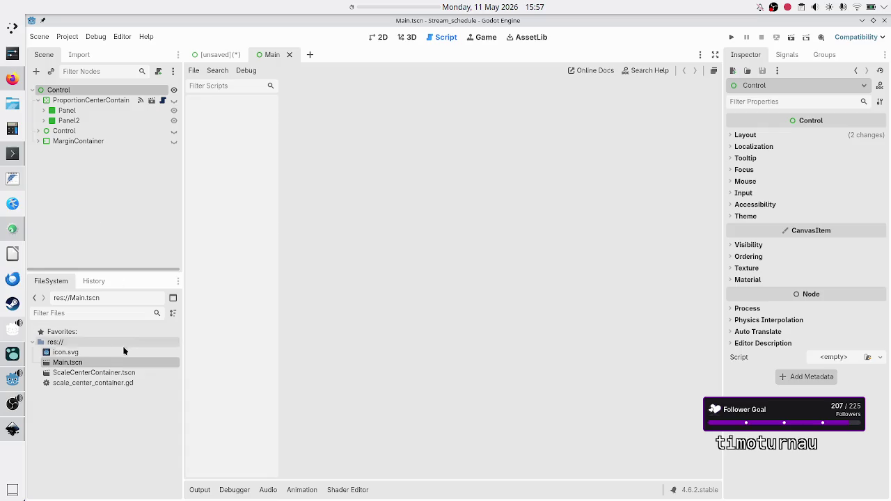
Open ScaleCenterContainer.tscn from the FileSystem dock
{"action": "left_click", "coordinate": [120, 372]}
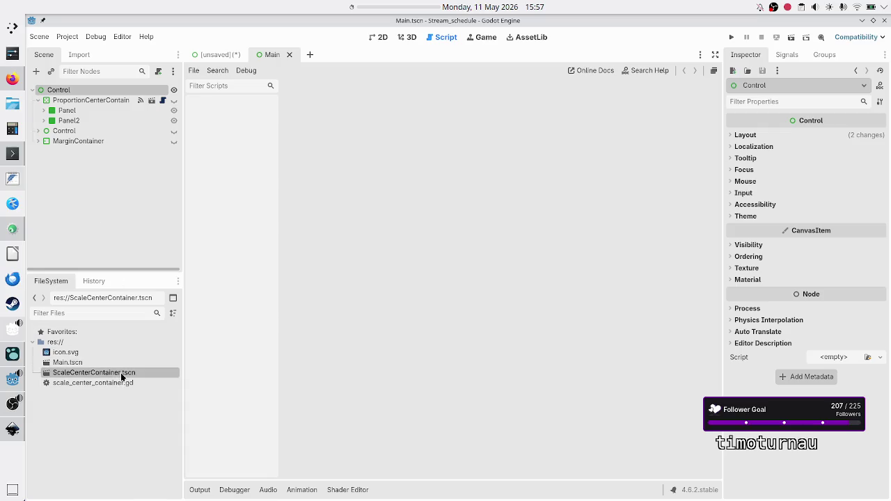
{"action": "left_click", "coordinate": [107, 384]}
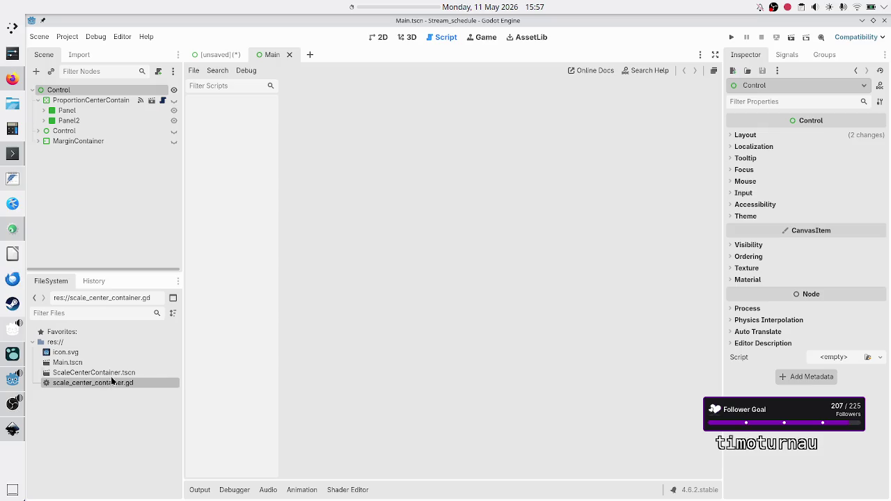
{"action": "left_click", "coordinate": [111, 376]}
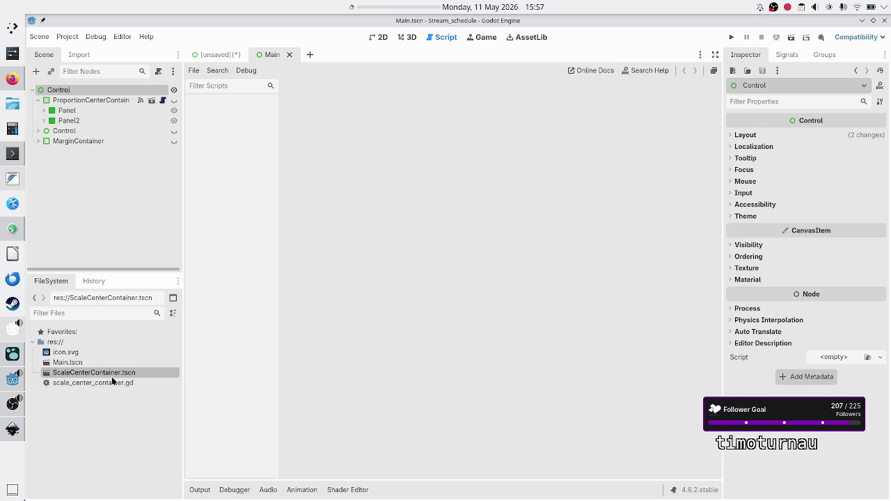
{"action": "double_click", "coordinate": [112, 377]}
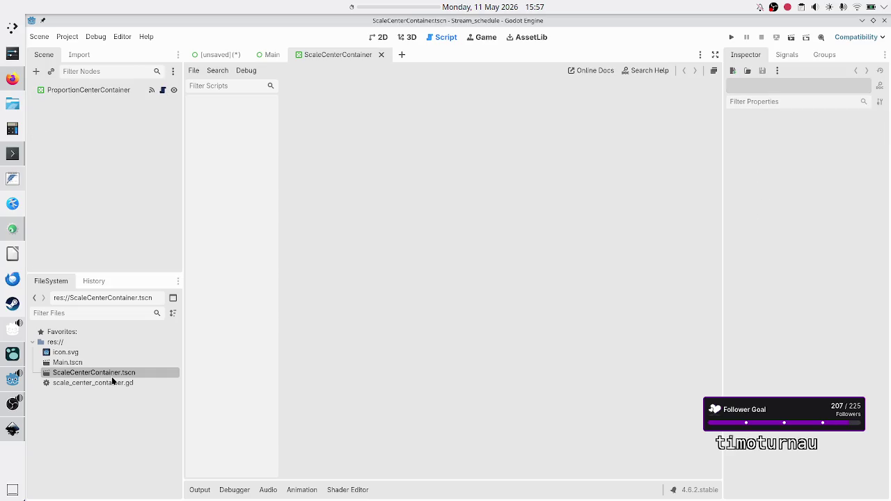
Rename the root node from ProportionCenterContainer to ScaleCenterContainer, save the scene and close its tab
{"action": "left_click", "coordinate": [105, 91]}
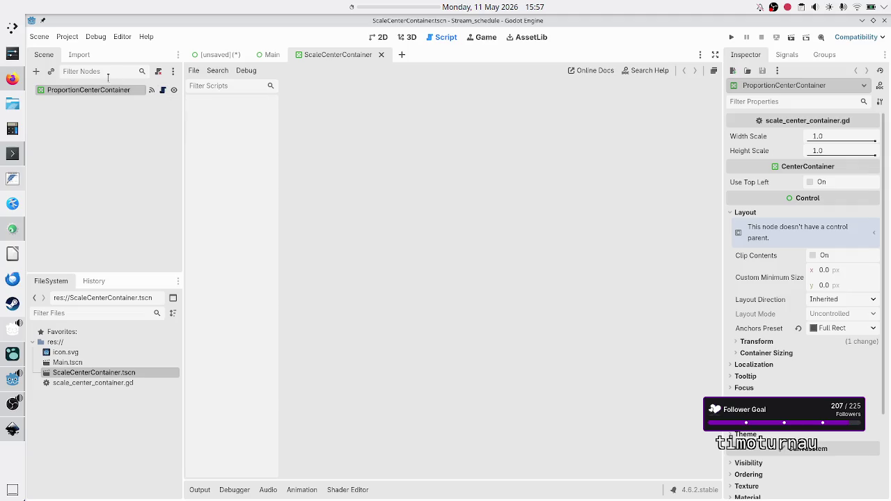
{"action": "scroll", "coordinate": [827, 396], "scroll_direction": "down", "scroll_amount": 3}
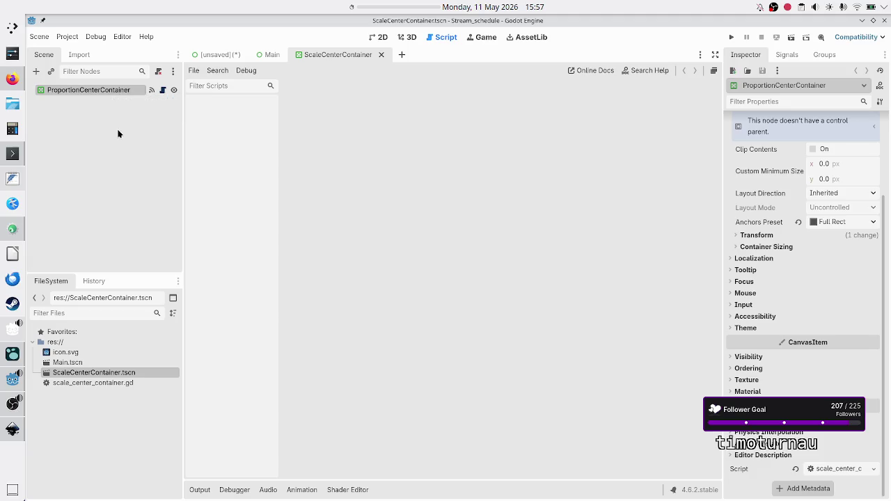
{"action": "right_click", "coordinate": [130, 91]}
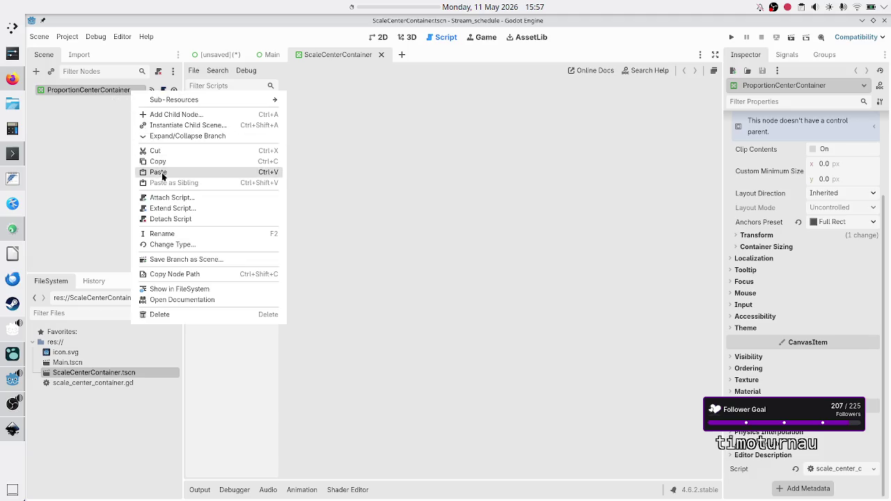
{"action": "left_click", "coordinate": [175, 236]}
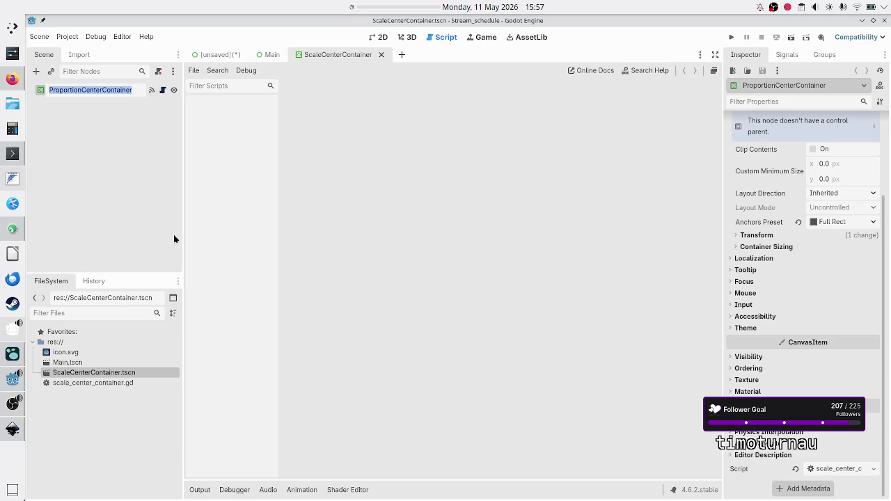
{"action": "key", "text": "BackSpace"}
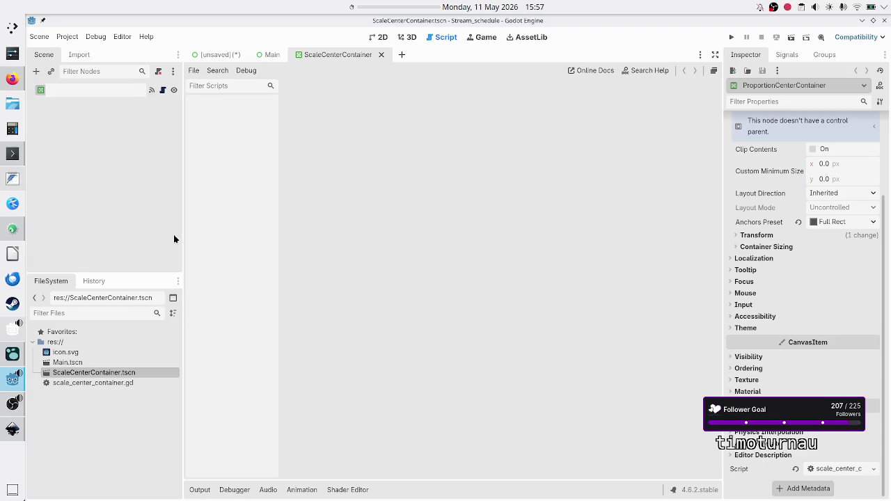
{"action": "type", "text": "ScaleCenter"}
{"action": "type", "text": "Container"}
{"action": "key", "text": "Return"}
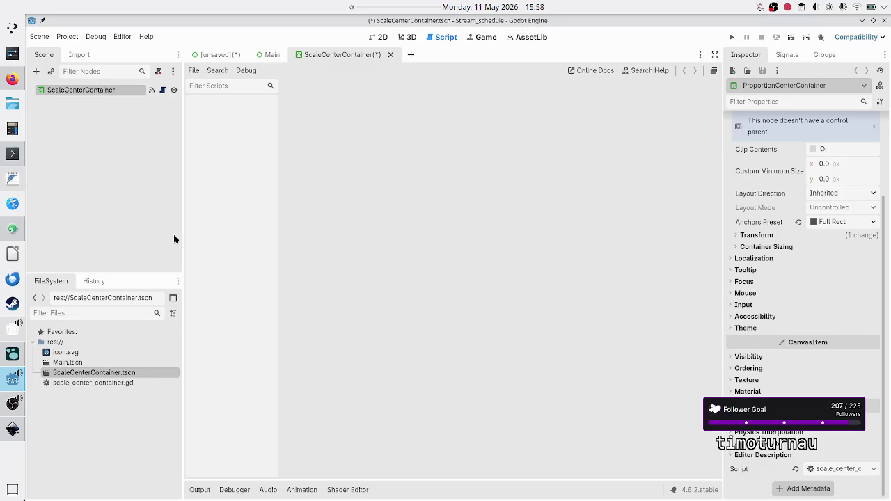
{"action": "key", "text": "ctrl+s"}
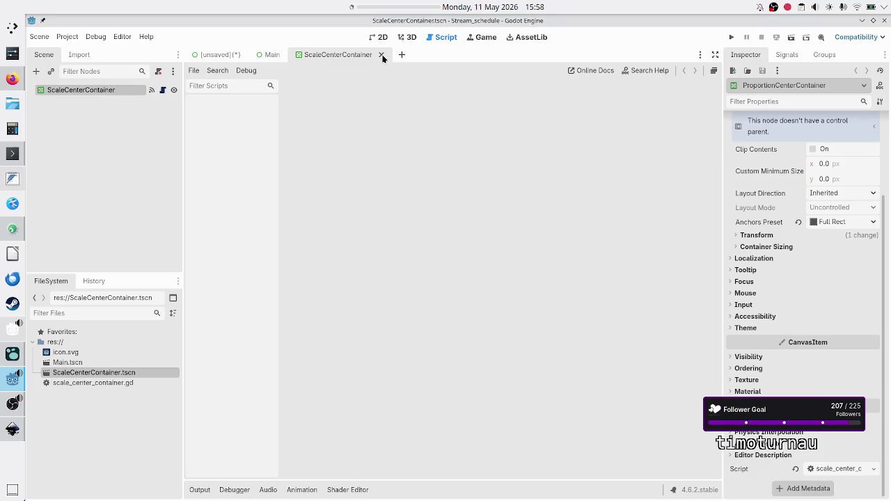
{"action": "left_click", "coordinate": [382, 55]}
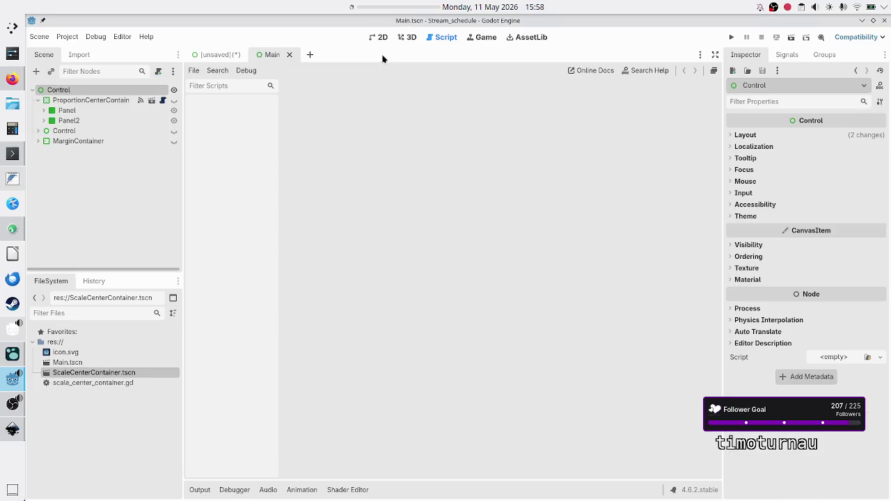
Close Main, discard the unsaved TestNamingScheme scene, and reopen Main.tscn
{"action": "left_click", "coordinate": [86, 110]}
{"action": "left_click", "coordinate": [290, 54]}
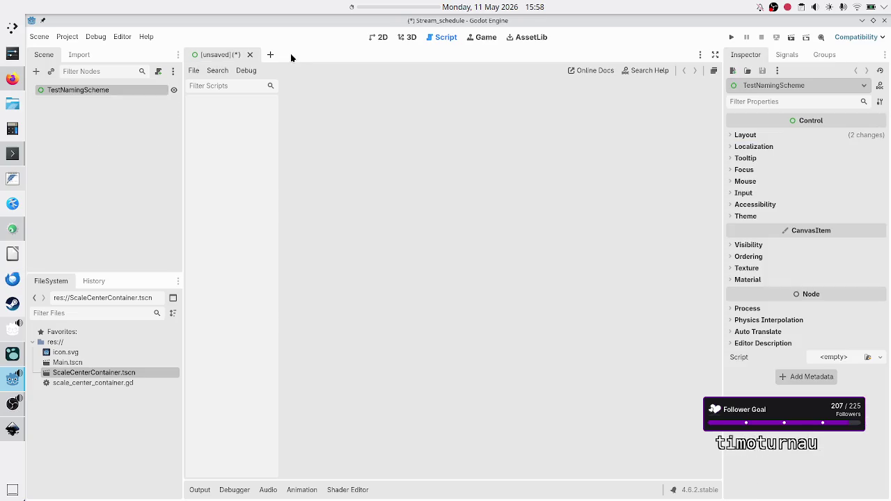
{"action": "left_click", "coordinate": [251, 55]}
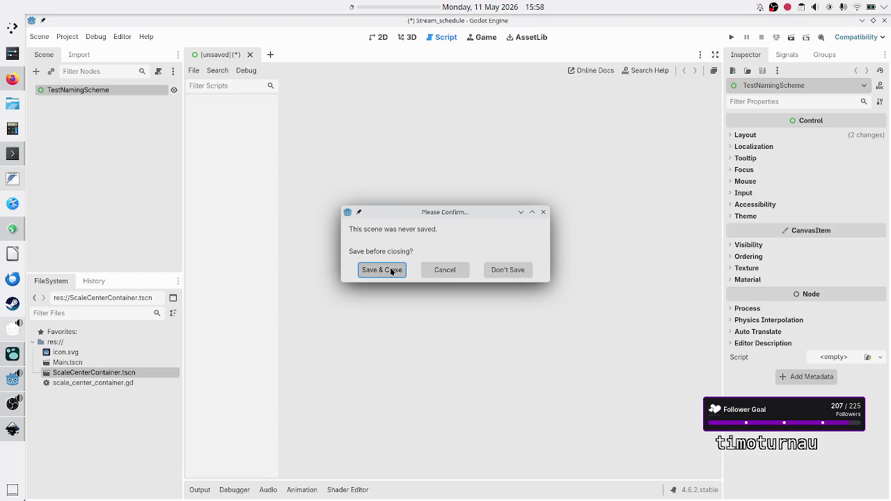
{"action": "left_click", "coordinate": [503, 271]}
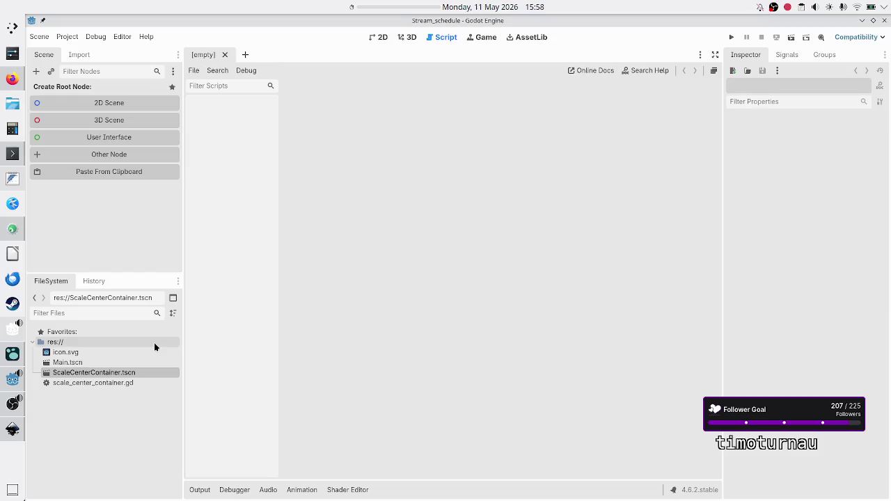
{"action": "double_click", "coordinate": [109, 362]}
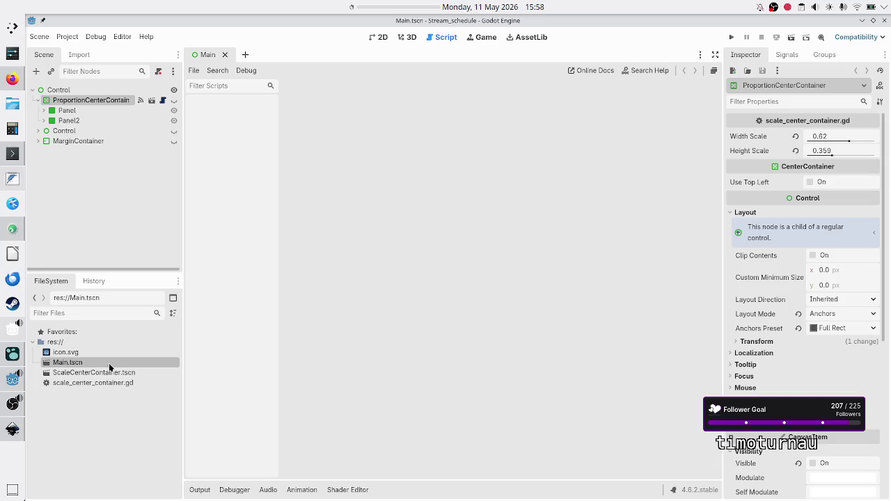
{"action": "double_click", "coordinate": [110, 370]}
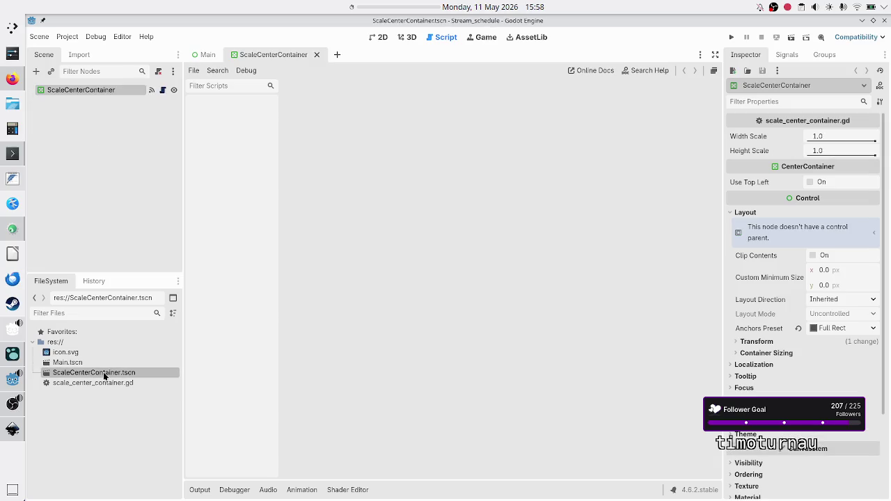
{"action": "left_click", "coordinate": [316, 55]}
Rename the container node in Main to ScaleCenterContainer
{"action": "double_click", "coordinate": [114, 101]}
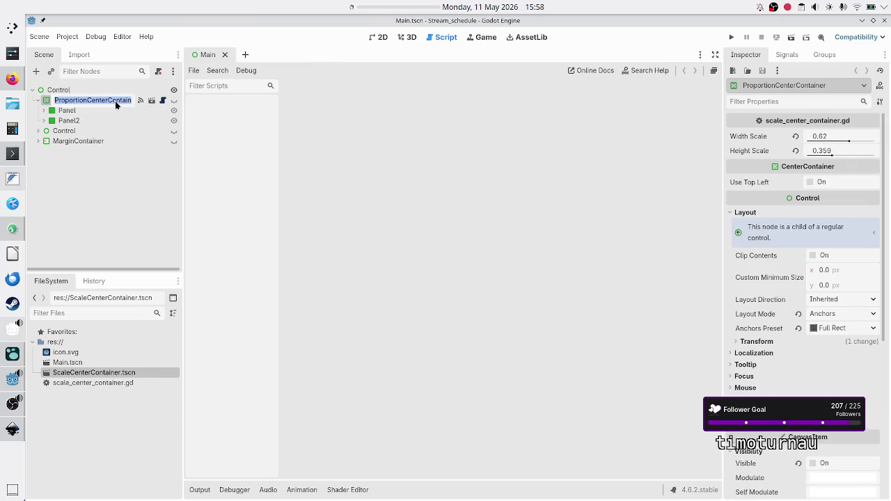
{"action": "type", "text": "ScaleCenter"}
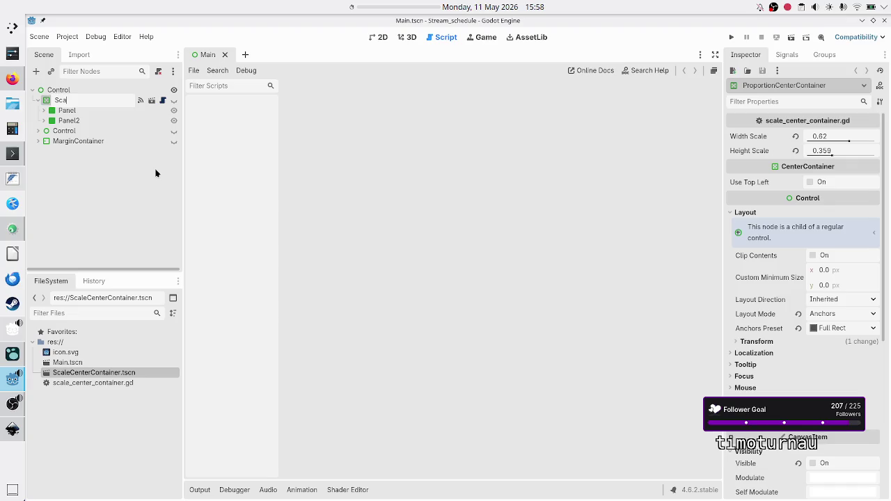
{"action": "type", "text": "Container"}
{"action": "key", "text": "Return"}
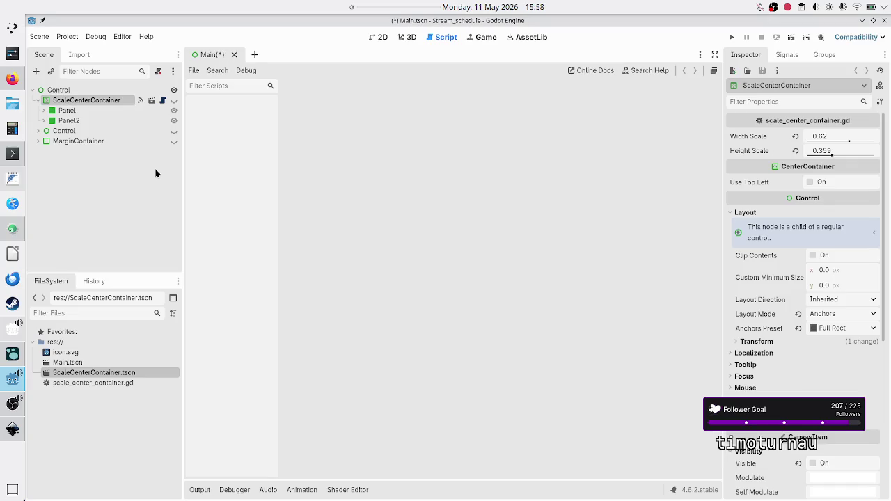
{"action": "left_click", "coordinate": [11, 156]}
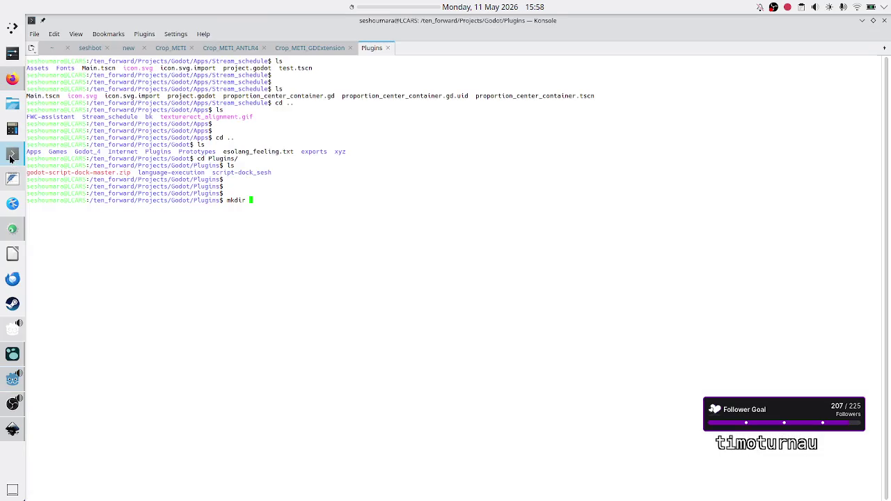
Move the shell into ../Apps/Stream_schedule, listing folder contents along the way
{"action": "key", "text": "BackSpace"}
{"action": "key", "text": "BackSpace"}
{"action": "key", "text": "BackSpace"}
{"action": "type", "text": "ls"}
{"action": "key", "text": "Return"}
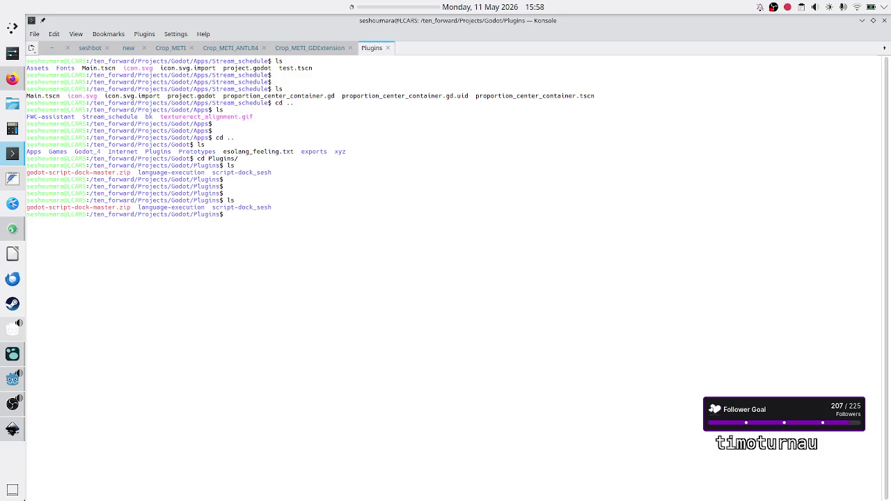
{"action": "type", "text": "cd .."}
{"action": "key", "text": "Return"}
{"action": "type", "text": "cd Apps/"}
{"action": "key", "text": "Return"}
{"action": "type", "text": "ls"}
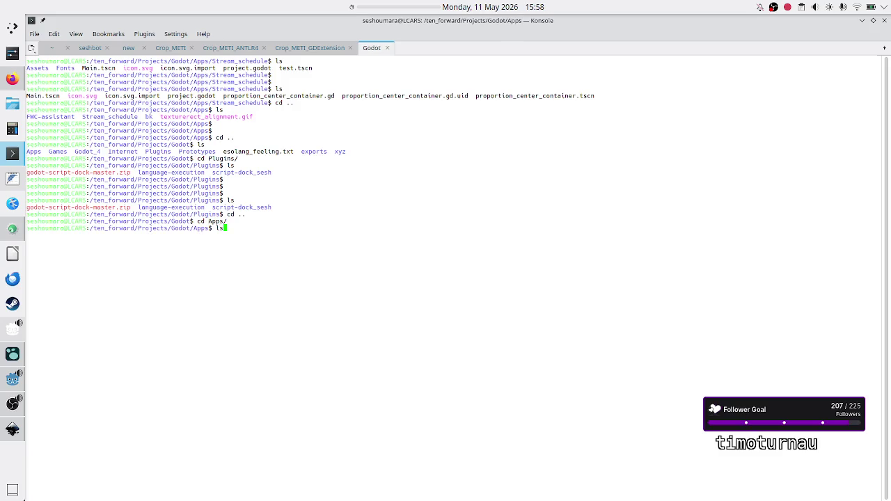
{"action": "key", "text": "Return"}
{"action": "type", "text": "cd Str"}
{"action": "key", "text": "Tab"}
{"action": "key", "text": "Return"}
{"action": "type", "text": "ls"}
{"action": "key", "text": "Return"}
{"action": "key", "text": "Return"}
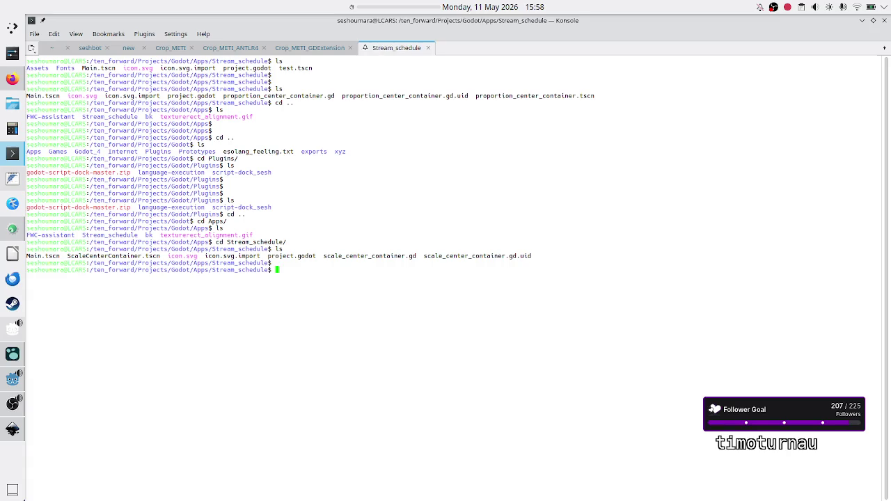
Grep scale_center_container.gd and ScaleCenterContainer.tscn case-insensitively for 'prop'
{"action": "type", "text": "grep -i prop"}
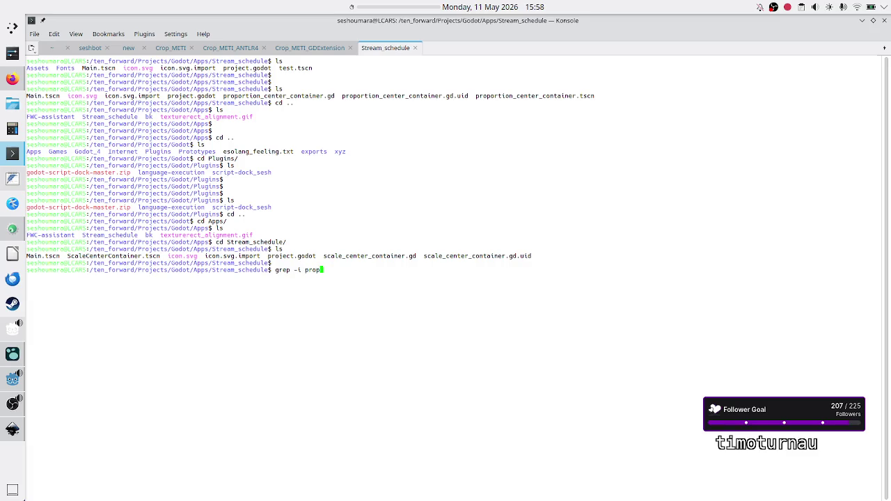
{"action": "type", "text": "or"}
{"action": "key", "text": "BackSpace"}
{"action": "key", "text": "BackSpace"}
{"action": "type", "text": "scal"}
{"action": "key", "text": "Tab"}
{"action": "key", "text": "Return"}
{"action": "key", "text": "Up"}
{"action": "key", "text": "BackSpace"}
{"action": "key", "text": "BackSpace"}
{"action": "key", "text": "BackSpace"}
{"action": "key", "text": "BackSpace"}
{"action": "key", "text": "BackSpace"}
{"action": "key", "text": "BackSpace"}
{"action": "type", "text": "Sc"}
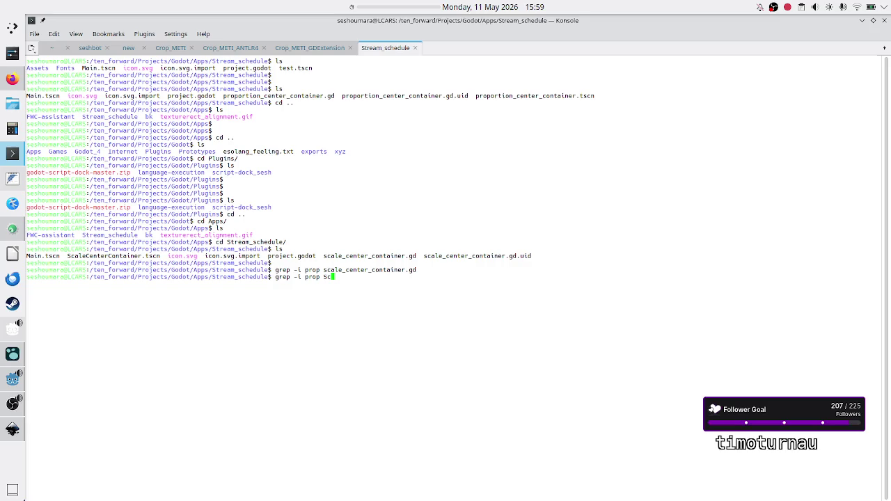
{"action": "key", "text": "Tab"}
{"action": "key", "text": "Return"}
View ScaleCenterContainer.tscn with less
{"action": "type", "text": "less S"}
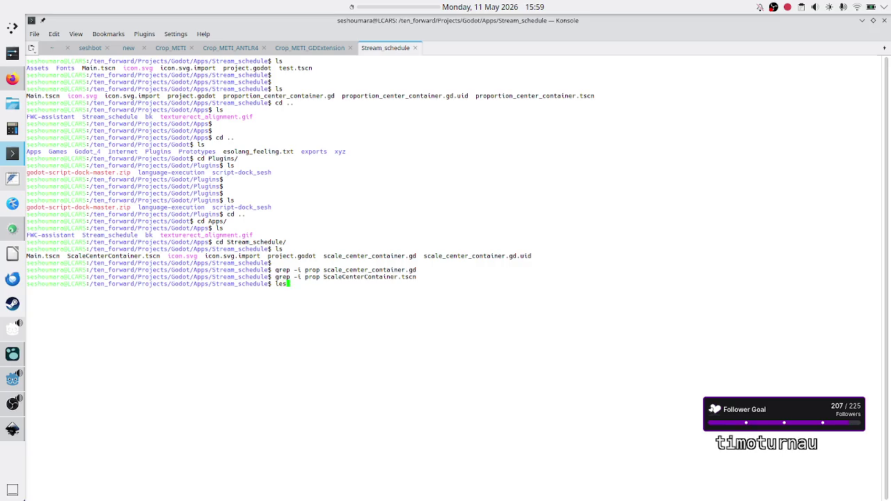
{"action": "key", "text": "Tab"}
{"action": "key", "text": "Return"}
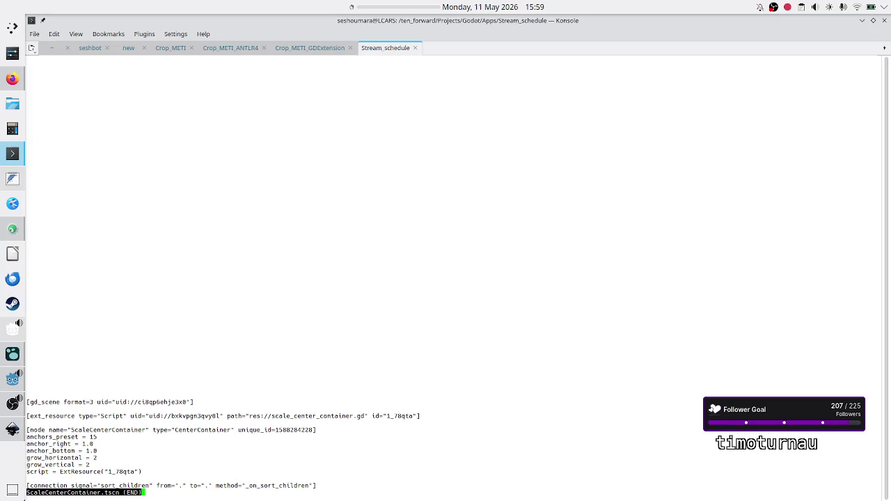
Read ScaleCenterContainer.tscn from the top, checking the node name, then quit less
{"action": "key", "text": "g"}
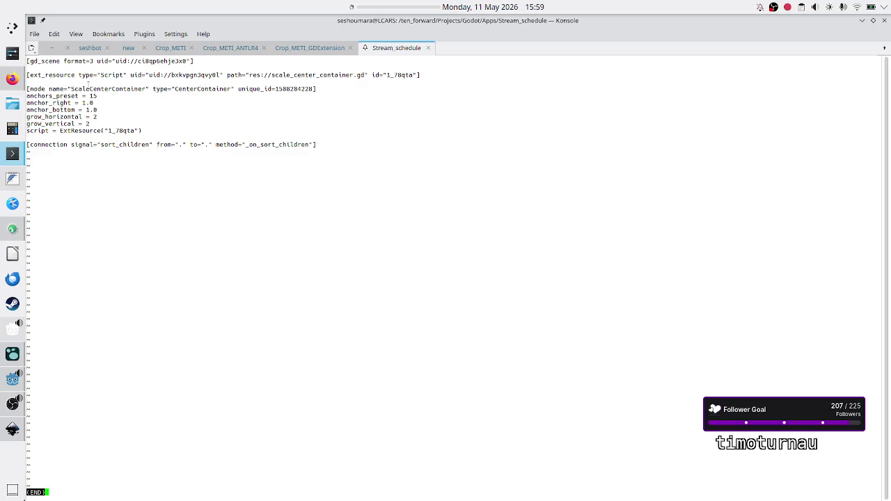
{"action": "left_click_drag", "start_coordinate": [78, 89], "coordinate": [117, 91]}
{"action": "left_click", "coordinate": [120, 92]}
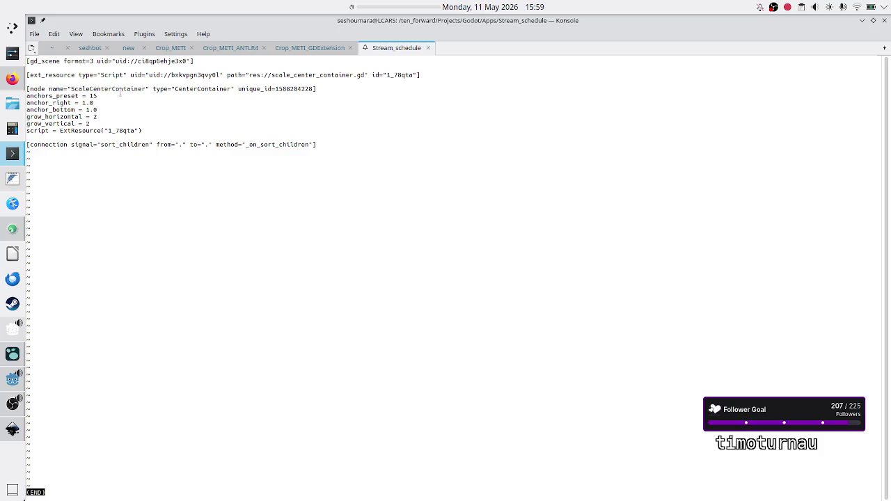
{"action": "double_click", "coordinate": [189, 86]}
{"action": "left_click", "coordinate": [109, 149]}
{"action": "key", "text": "q"}
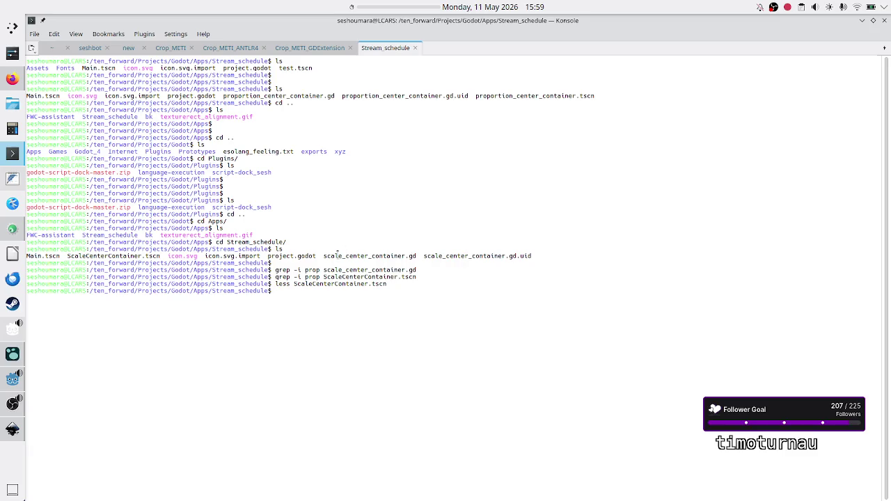
Highlight the script file names in the listing, then return to the Godot editor
{"action": "mouse_move", "coordinate": [325, 256]}
{"action": "left_mouse_down"}
{"action": "mouse_move", "coordinate": [523, 263]}
{"action": "mouse_move", "coordinate": [541, 254]}
{"action": "left_mouse_up"}
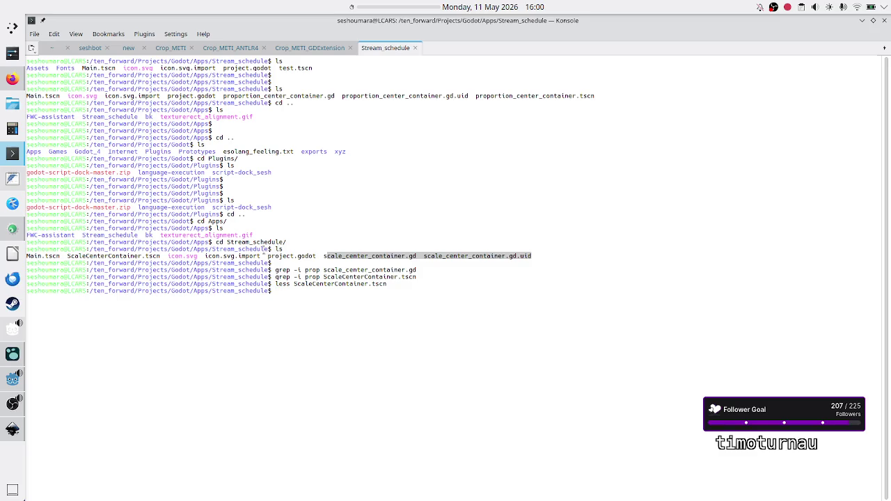
{"action": "left_click", "coordinate": [162, 323]}
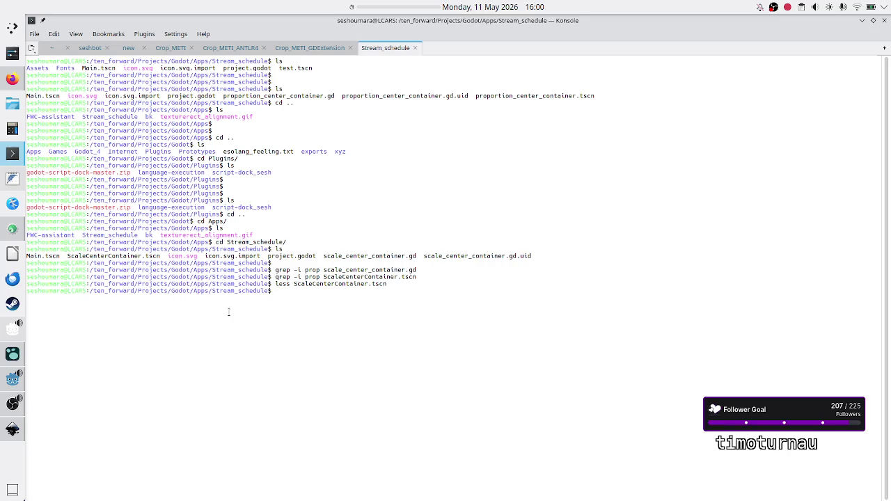
{"action": "type", "text": "cd"}
{"action": "left_click", "coordinate": [9, 384]}
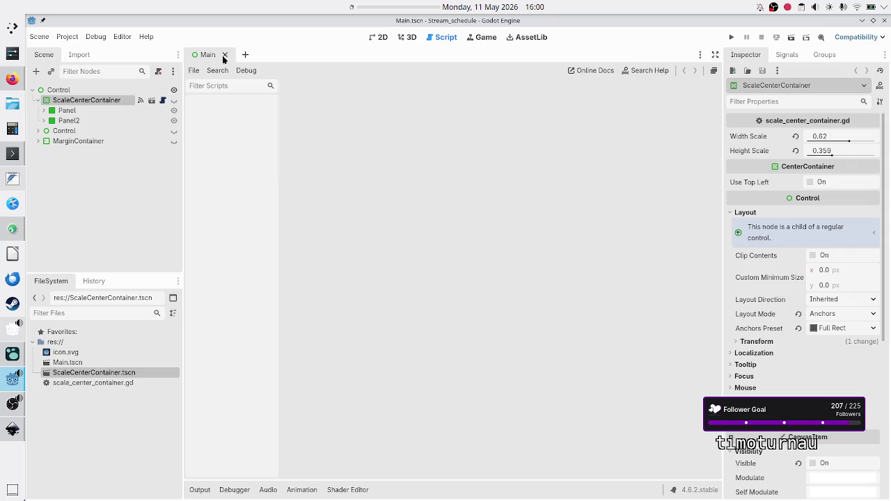
Quit Godot to the Project List, then move Konsole up to the Apps folder with cd .
{"action": "left_click", "coordinate": [68, 36]}
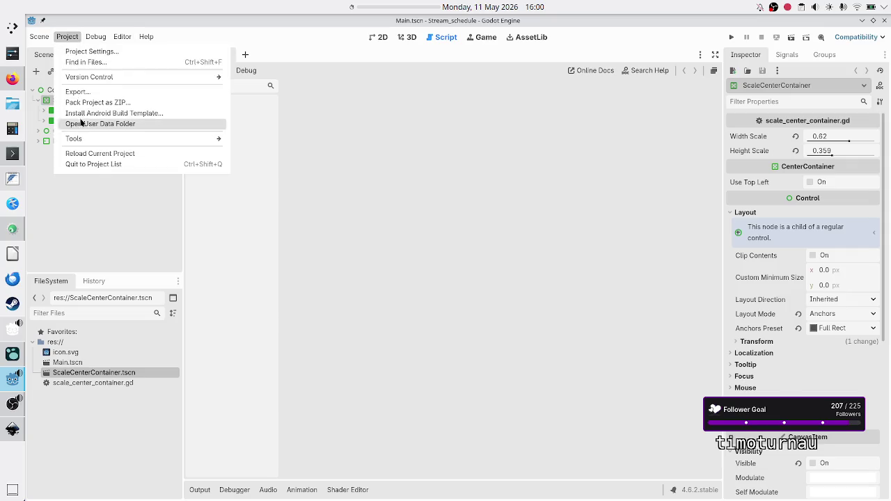
{"action": "left_click", "coordinate": [113, 165]}
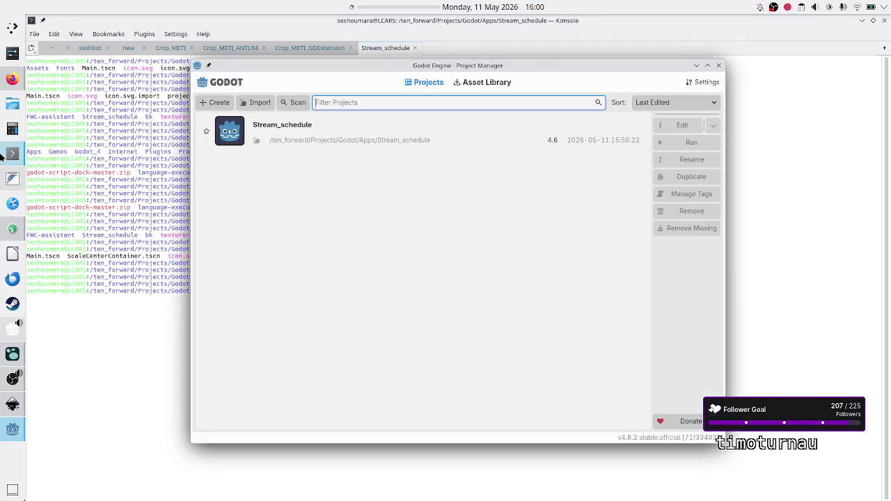
{"action": "left_click", "coordinate": [13, 153]}
{"action": "type", "text": ".."}
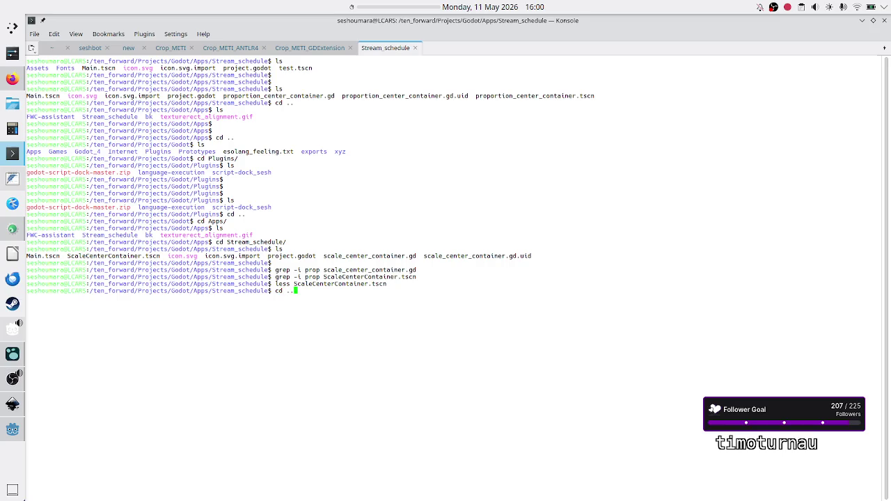
{"action": "key", "text": "Return"}
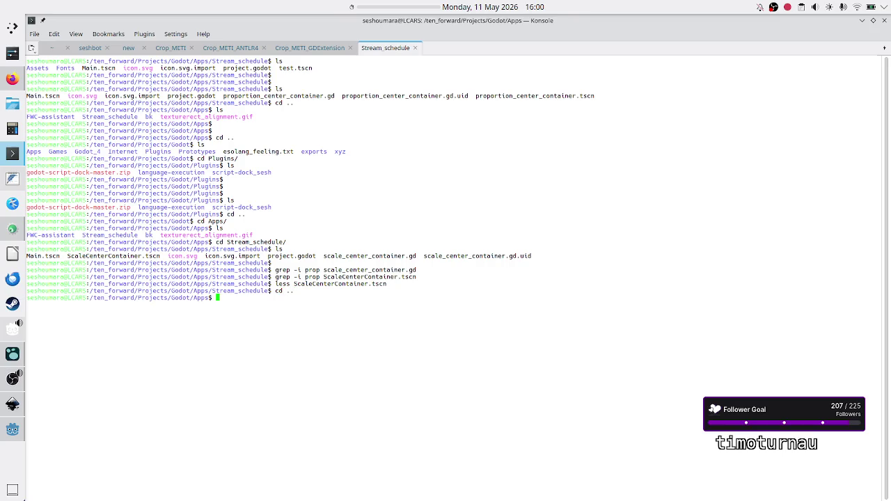
List the Apps folder and open Stream_schedule/project.godot in less
{"action": "type", "text": "ls"}
{"action": "key", "text": "Return"}
{"action": "key", "text": "Return"}
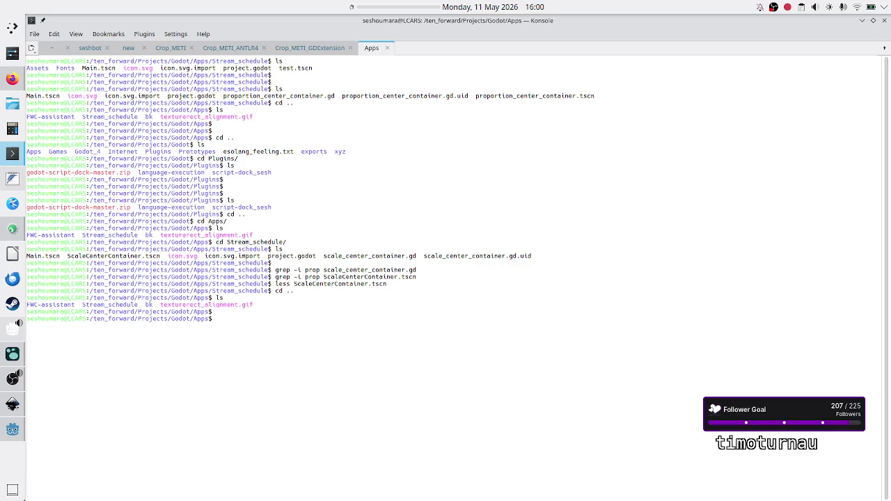
{"action": "type", "text": "less Sc"}
{"action": "key", "text": "Tab"}
{"action": "key", "text": "BackSpace"}
{"action": "key", "text": "BackSpace"}
{"action": "type", "text": "St"}
{"action": "key", "text": "Tab"}
{"action": "type", "text": "r"}
{"action": "key", "text": "BackSpace"}
{"action": "type", "text": "p"}
{"action": "key", "text": "Tab"}
{"action": "key", "text": "Return"}
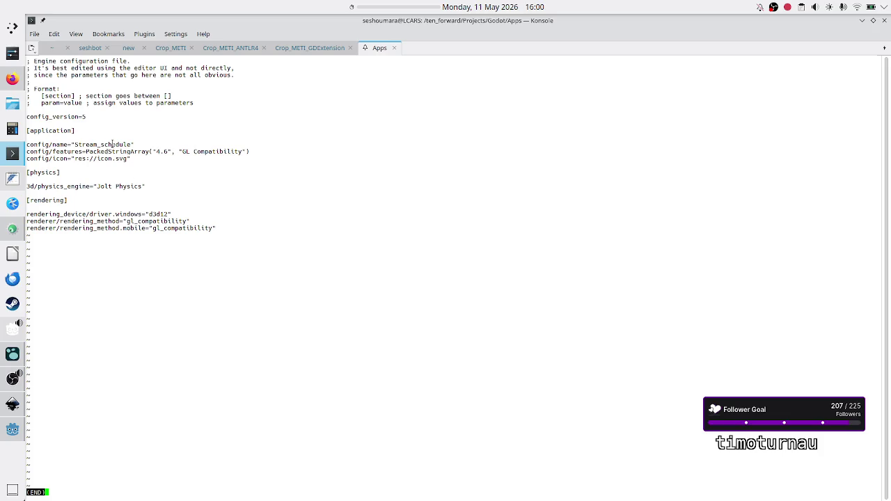
Highlight the Stream_schedule project name, quit less, and bring back the Project Manager
{"action": "double_click", "coordinate": [108, 144]}
{"action": "key", "text": "q"}
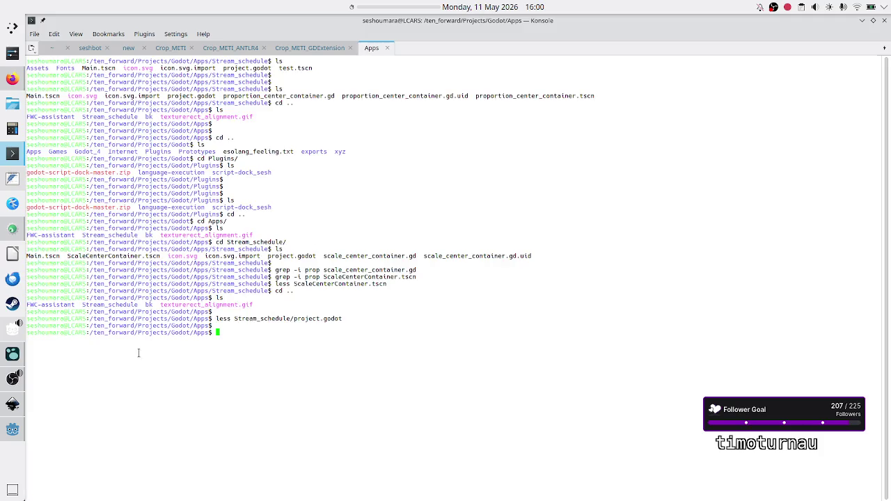
{"action": "left_click", "coordinate": [12, 434]}
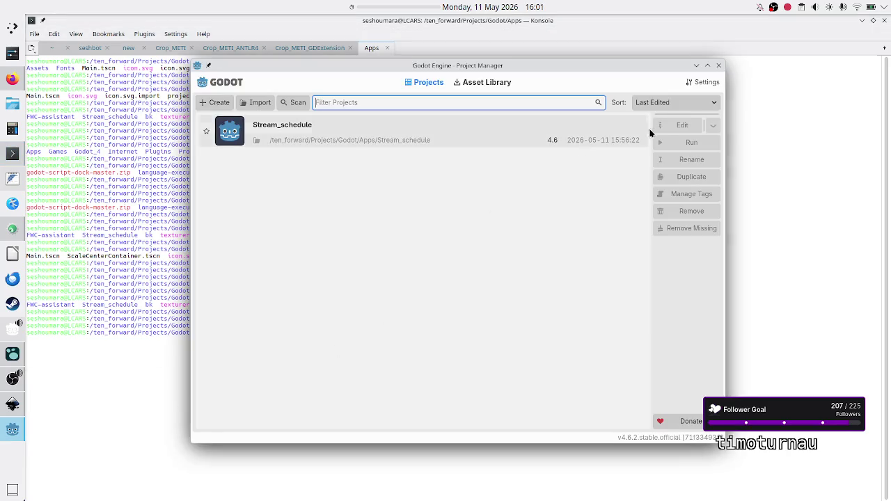
Start a new project and set its location to the ten_forward/Projects/Godot/Plugins folder
{"action": "left_click", "coordinate": [219, 106]}
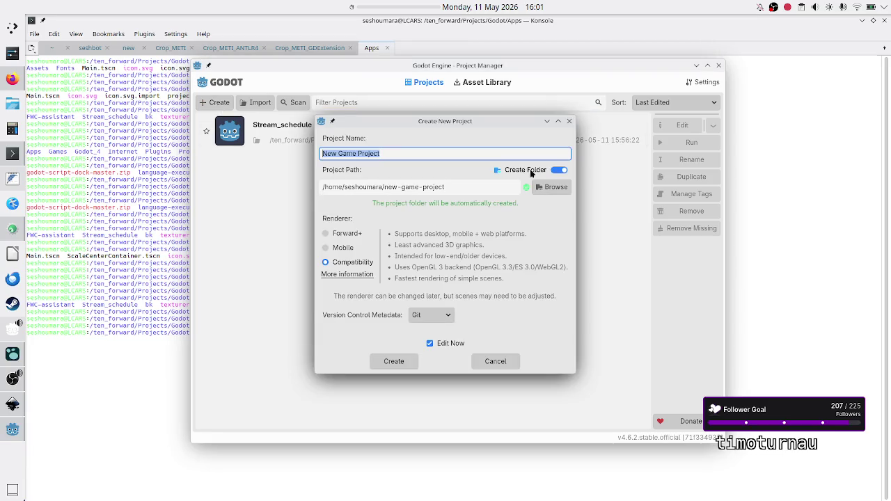
{"action": "left_click", "coordinate": [550, 187]}
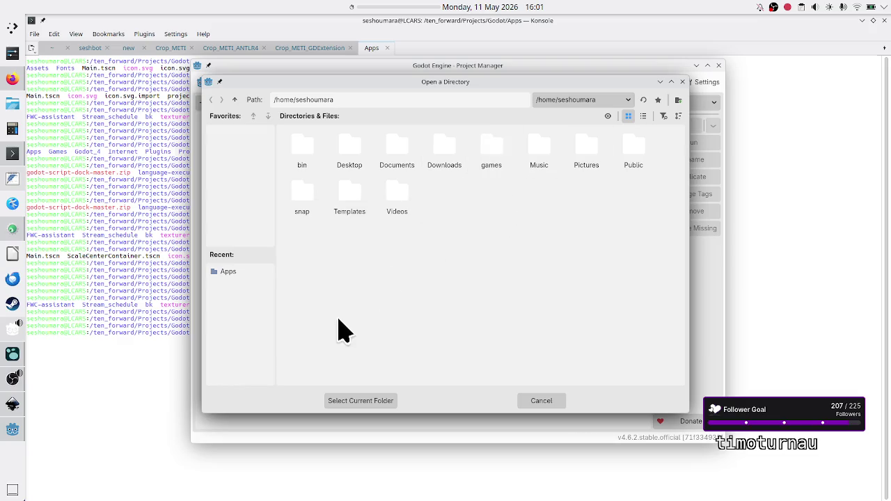
{"action": "left_click", "coordinate": [235, 99]}
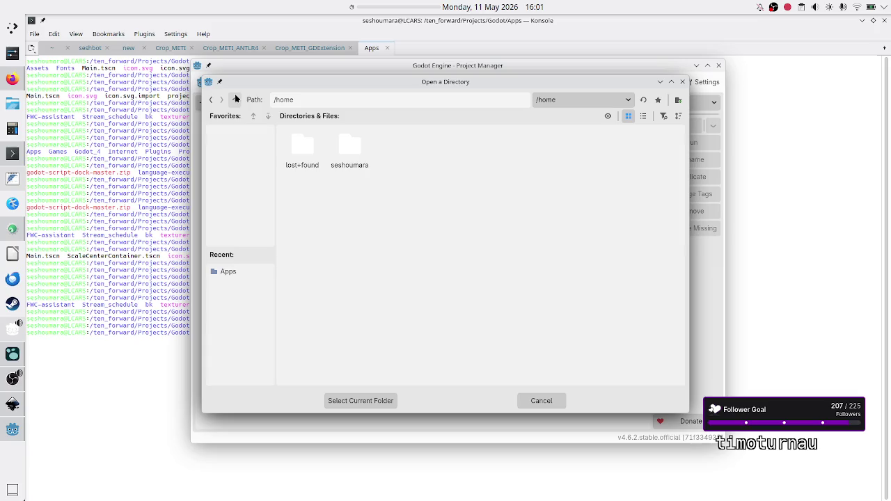
{"action": "left_click", "coordinate": [235, 99]}
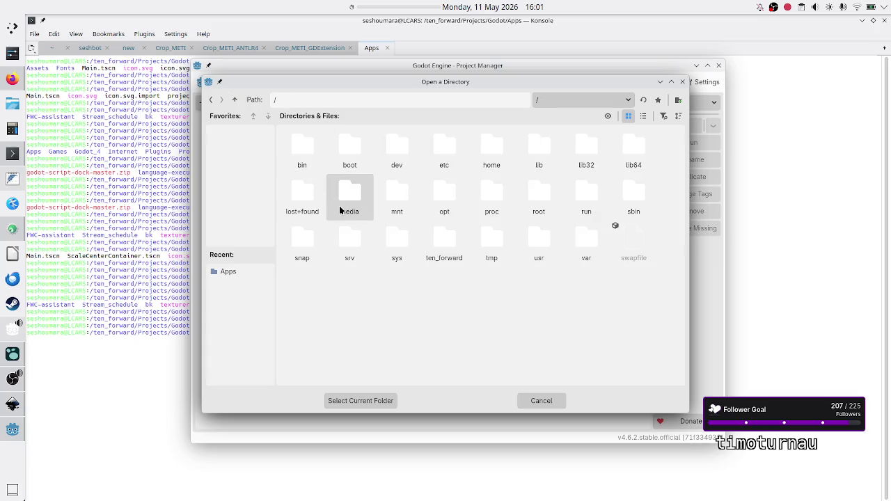
{"action": "double_click", "coordinate": [454, 244]}
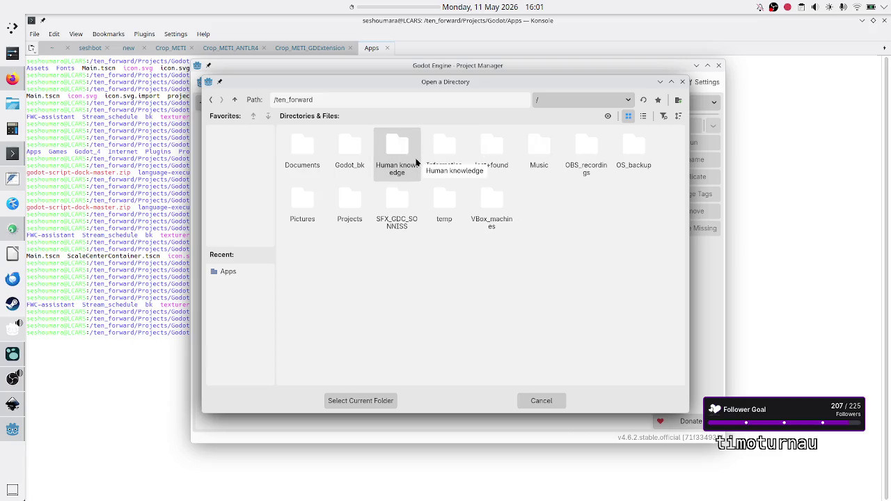
{"action": "double_click", "coordinate": [364, 210]}
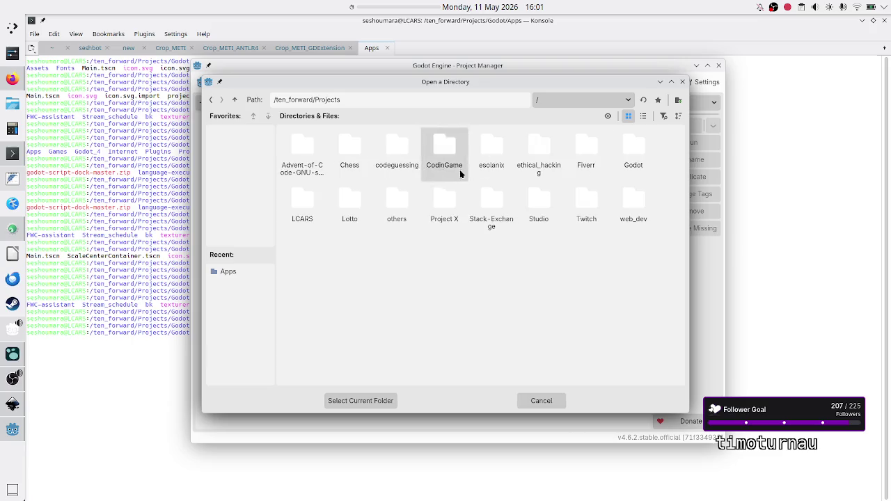
{"action": "double_click", "coordinate": [623, 159]}
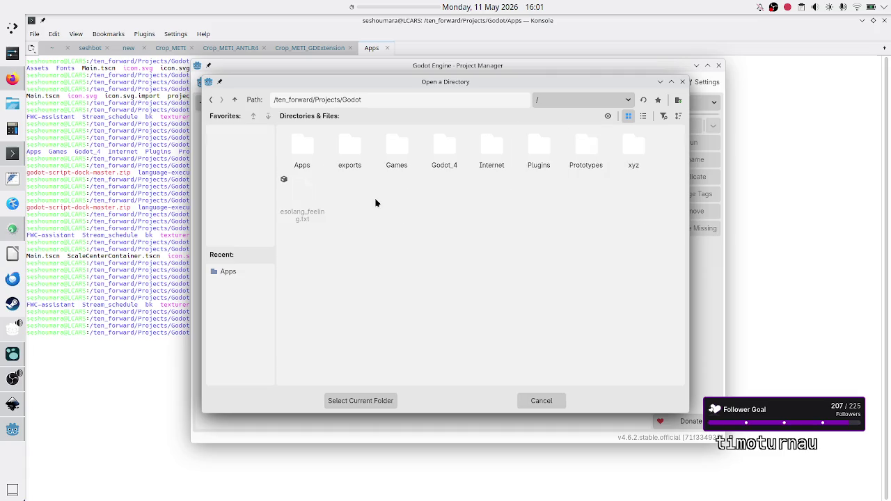
{"action": "left_click", "coordinate": [543, 164]}
{"action": "double_click", "coordinate": [543, 164]}
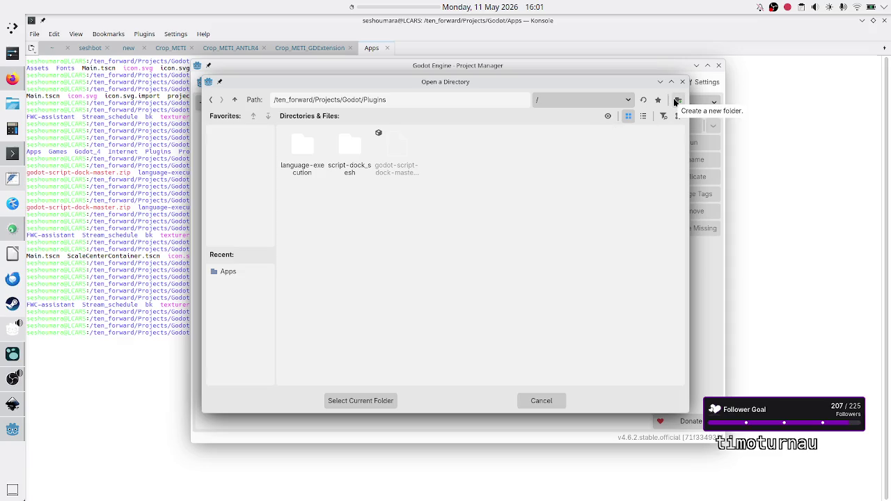
{"action": "left_click", "coordinate": [385, 402]}
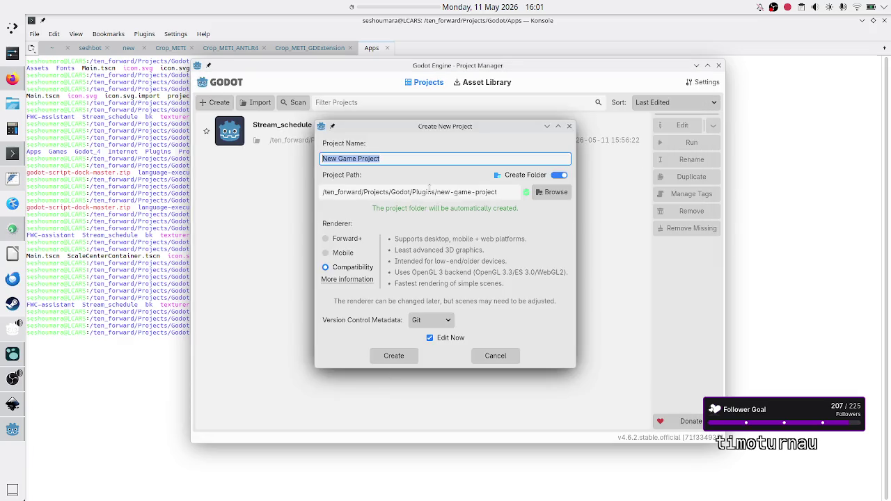
Replace the default project name with ScaleCenterContainer
{"action": "key", "text": "BackSpace"}
{"action": "type", "text": "C"}
{"action": "key", "text": "BackSpace"}
{"action": "type", "text": "Sca"}
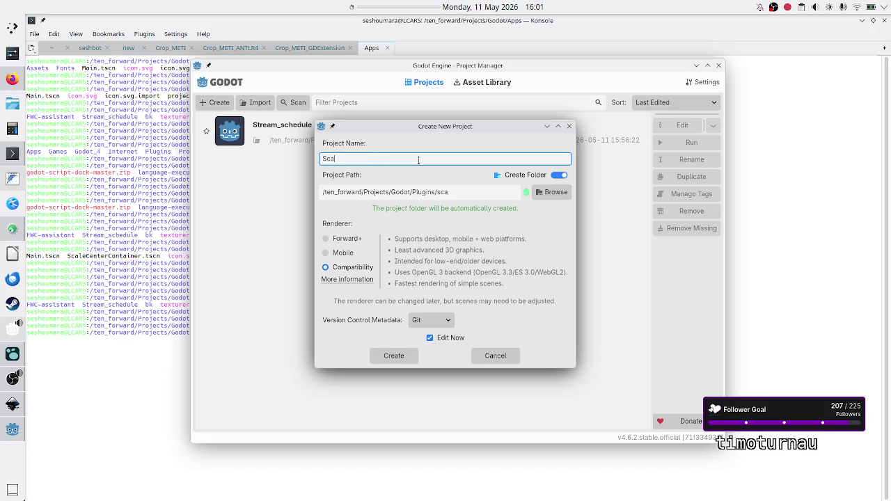
{"action": "type", "text": "leCenterCont"}
{"action": "type", "text": "ainer"}
Check the scale-center-container folder name in the project path, then switch to Firefox
{"action": "left_click_drag", "start_coordinate": [440, 192], "coordinate": [511, 192]}
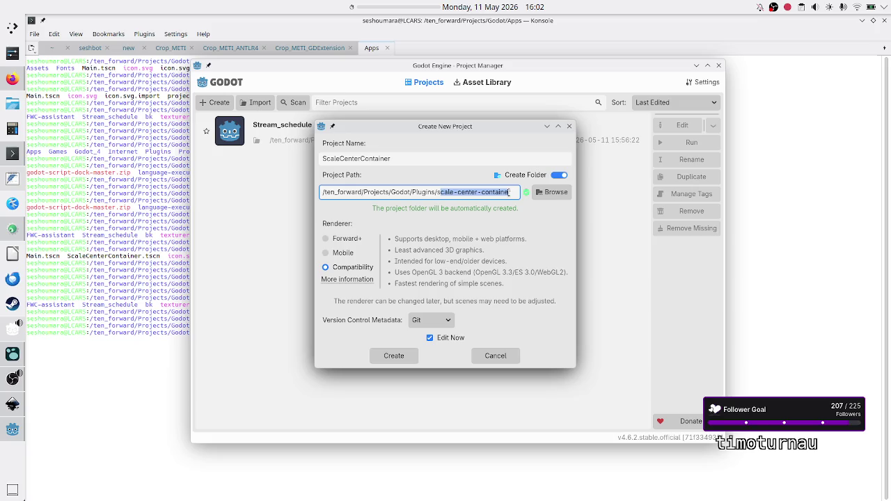
{"action": "left_click", "coordinate": [509, 192]}
{"action": "left_click_drag", "start_coordinate": [448, 192], "coordinate": [506, 192]}
{"action": "left_click", "coordinate": [13, 79]}
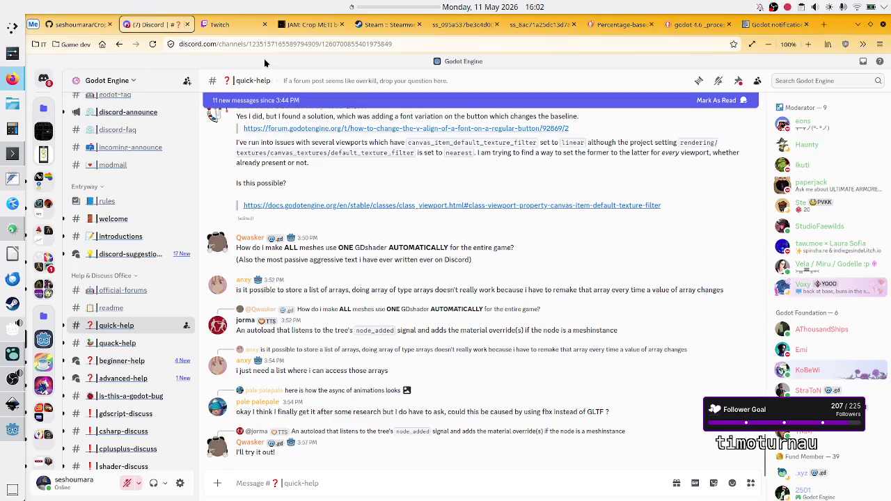
In the GitHub tab, go to the account's Repositories list and start a new repository
{"action": "left_click", "coordinate": [77, 24]}
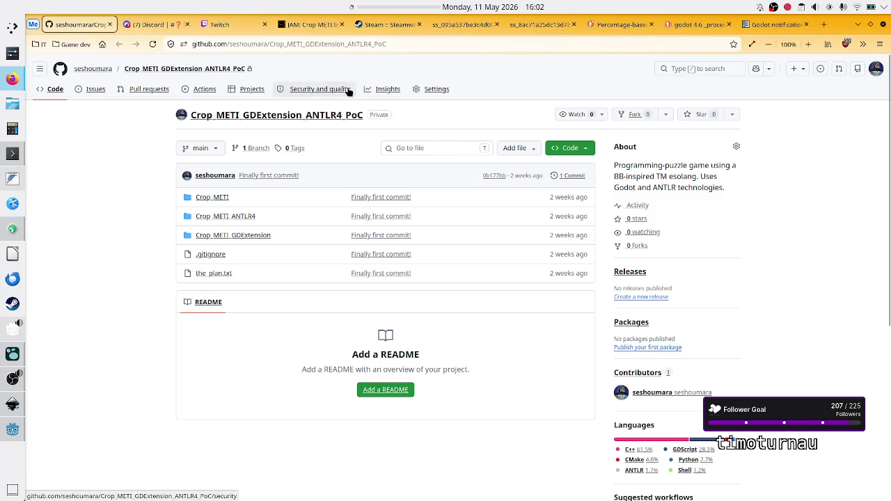
{"action": "left_click", "coordinate": [95, 71]}
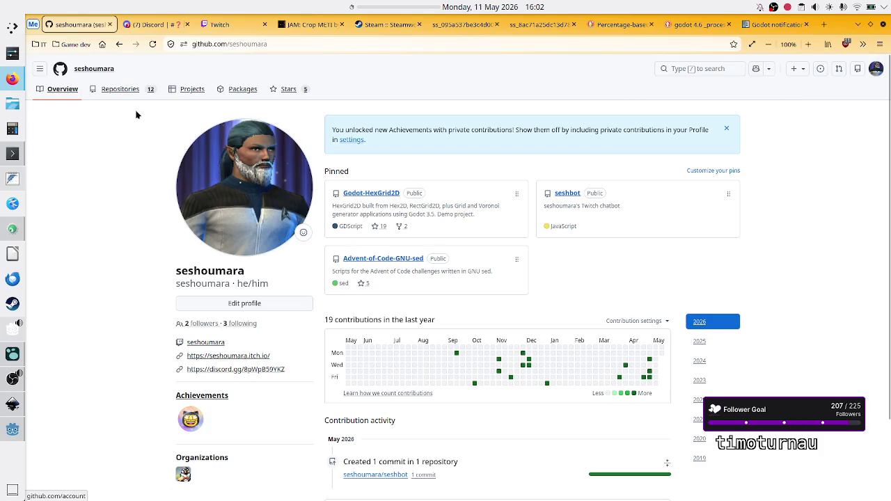
{"action": "left_click", "coordinate": [121, 91]}
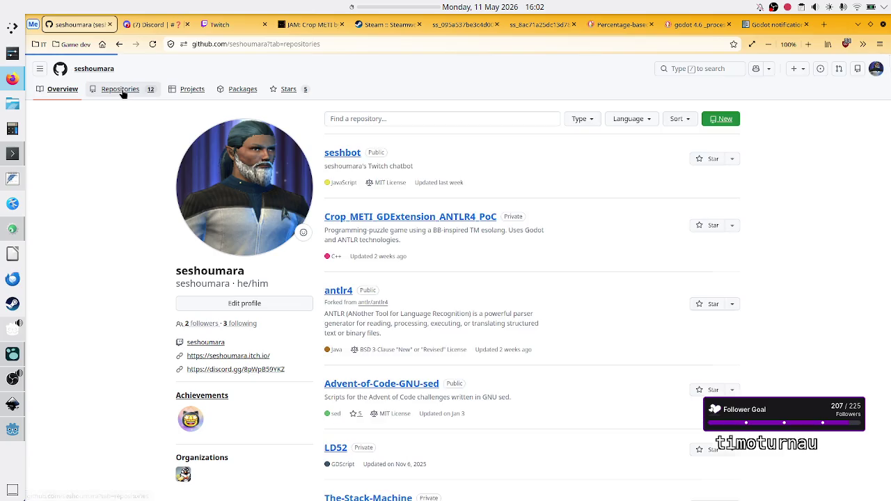
{"action": "left_click", "coordinate": [715, 120]}
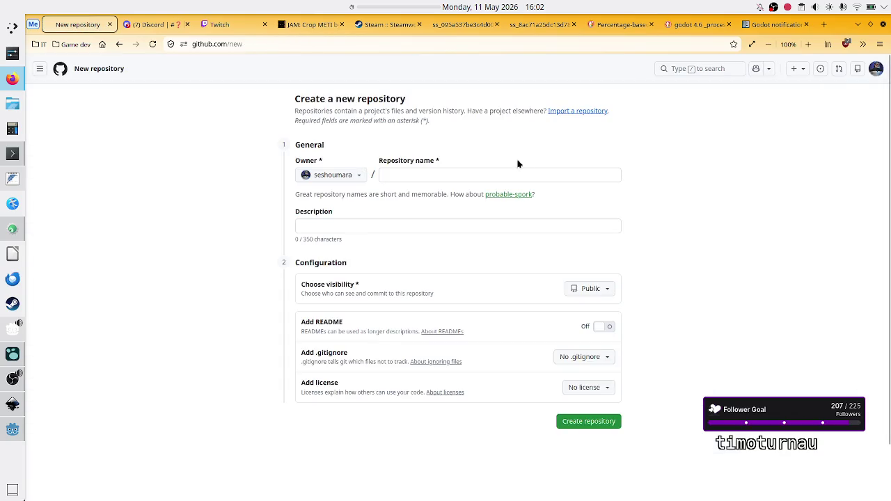
Enter ScaleCenter as the repository name and set visibility to Private
{"action": "left_click", "coordinate": [460, 173]}
{"action": "type", "text": "Sc"}
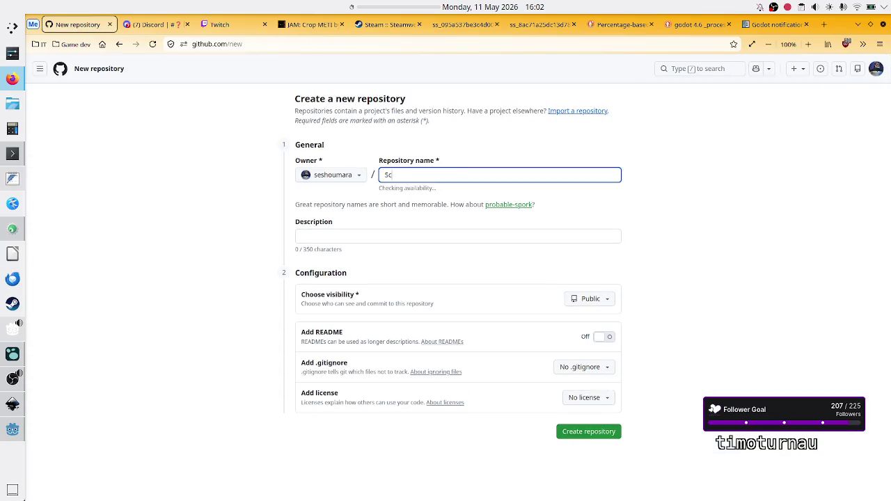
{"action": "type", "text": "aleCenter"}
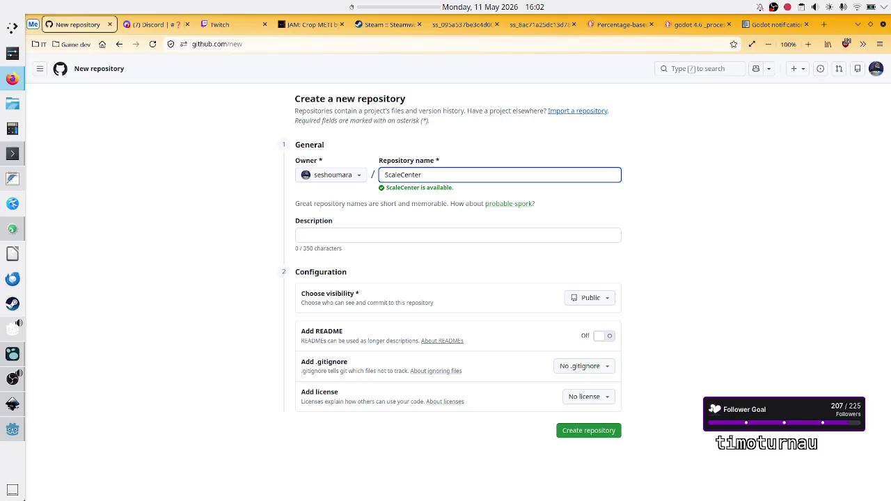
{"action": "left_click", "coordinate": [680, 198]}
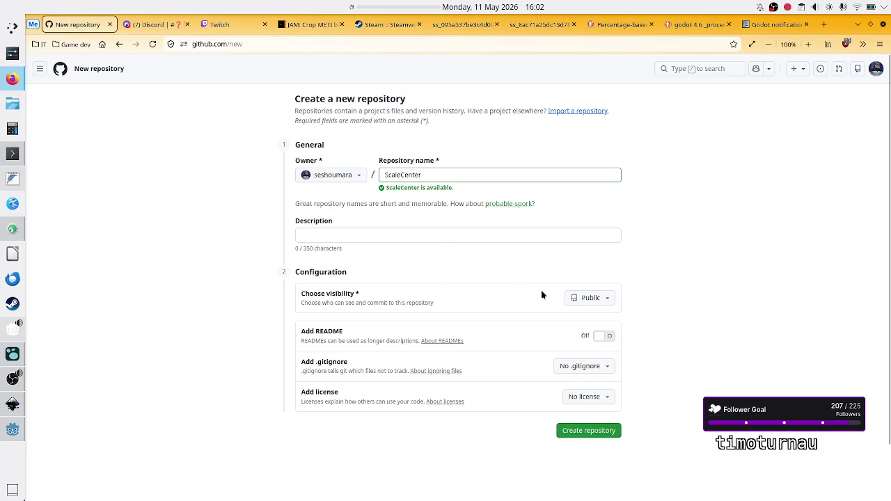
{"action": "left_click", "coordinate": [605, 299]}
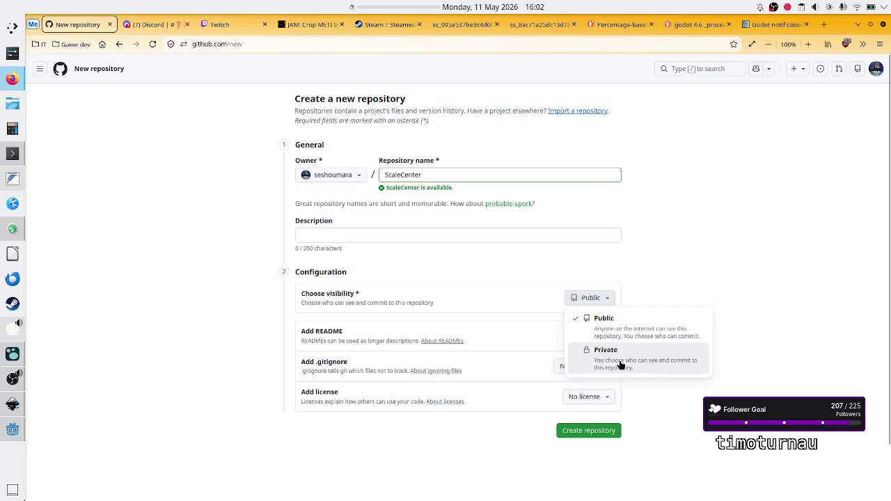
{"action": "left_click", "coordinate": [621, 364]}
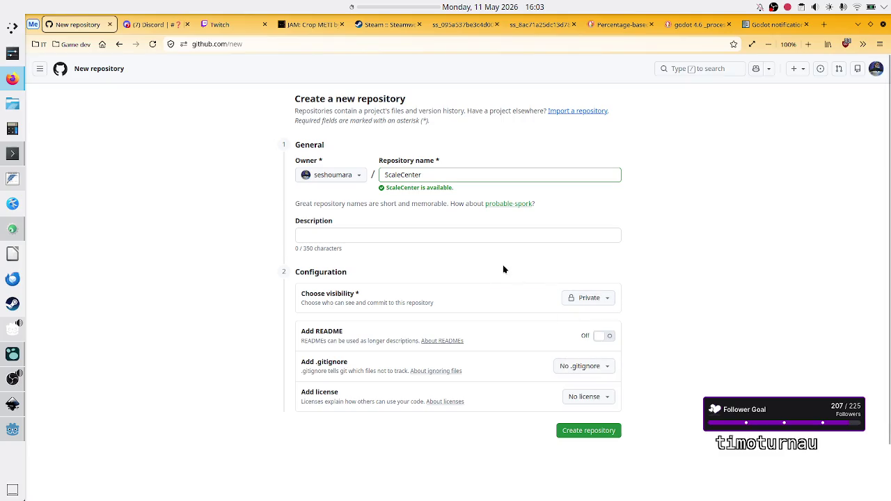
Erase the repository name, try and remove the test name a-b-c, then return to Konsole
{"action": "left_click", "coordinate": [478, 171]}
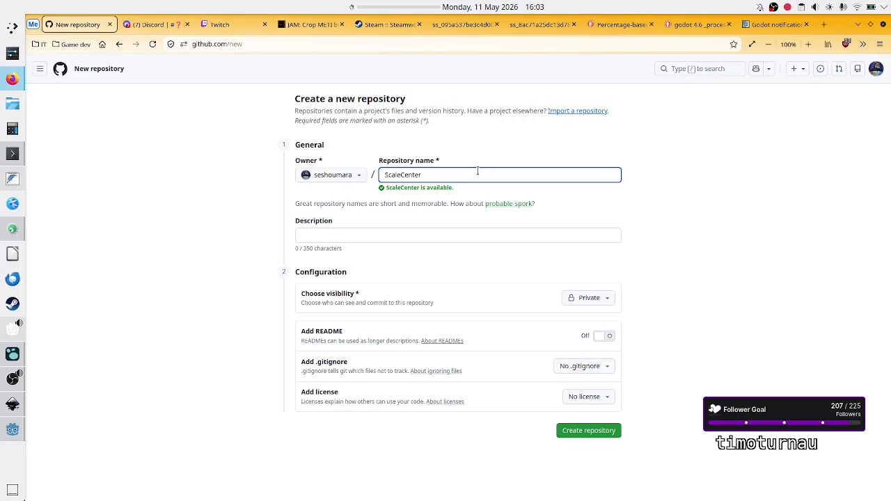
{"action": "key", "text": "BackSpace"}
{"action": "key", "text": "BackSpace"}
{"action": "key", "text": "BackSpace"}
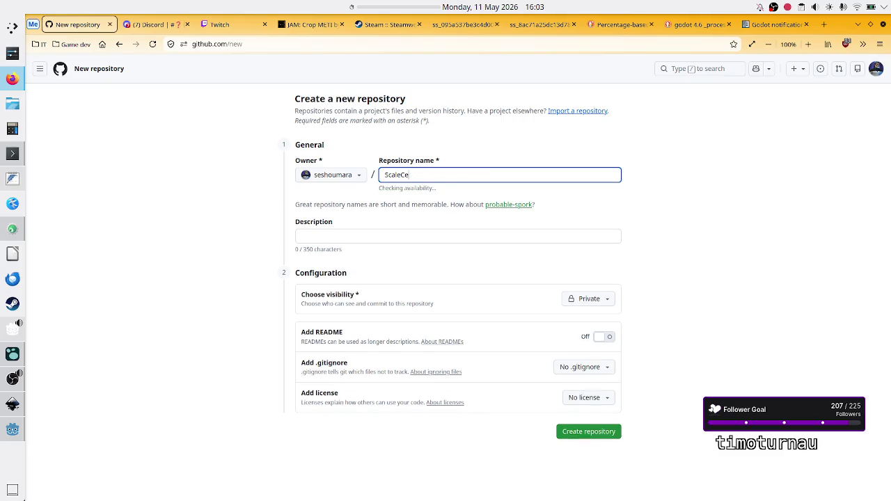
{"action": "key", "text": "BackSpace"}
{"action": "type", "text": "S"}
{"action": "key", "text": "BackSpace"}
{"action": "type", "text": "a-b-c"}
{"action": "key", "text": "BackSpace"}
{"action": "key", "text": "BackSpace"}
{"action": "key", "text": "BackSpace"}
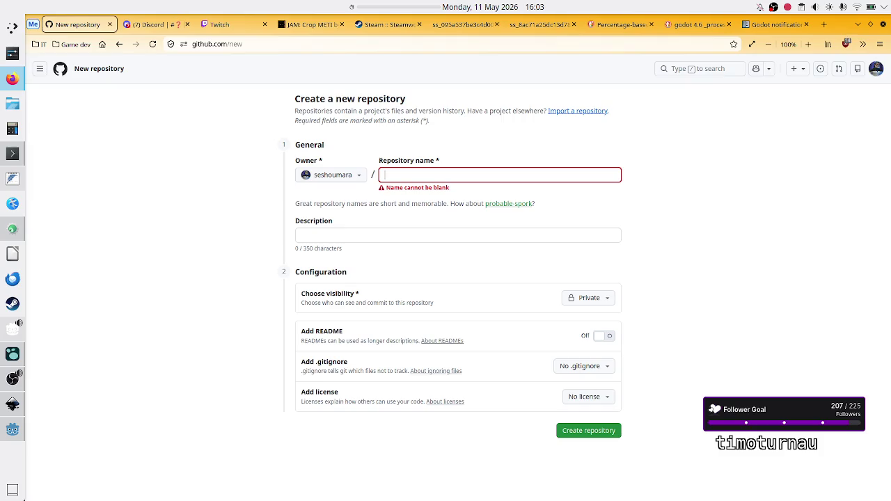
{"action": "mouse_move", "coordinate": [13, 158]}
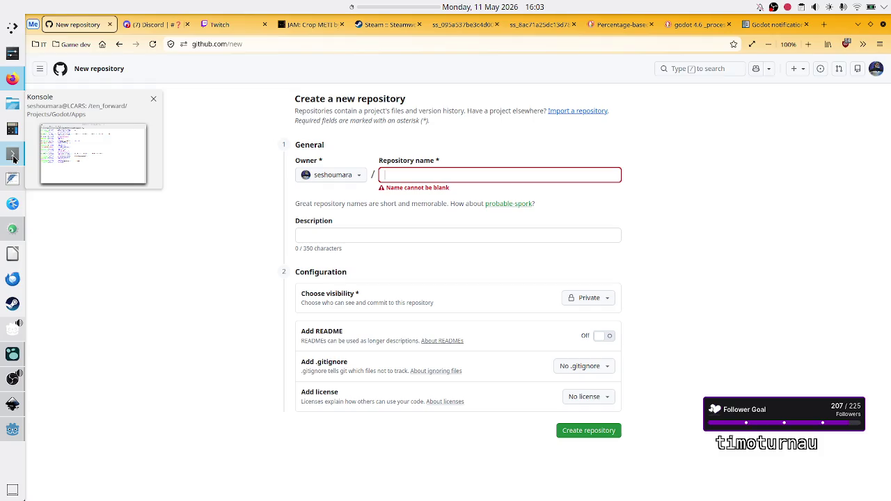
{"action": "left_click", "coordinate": [13, 159]}
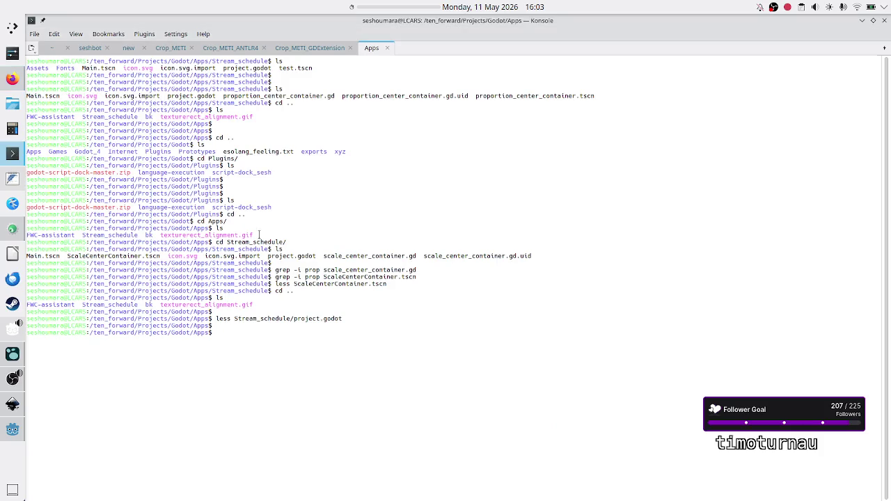
Run ls ../Prototypes/ to list the Prototypes folder
{"action": "type", "text": "ls ../"}
{"action": "type", "text": "Prototypes/"}
{"action": "key", "text": "Return"}
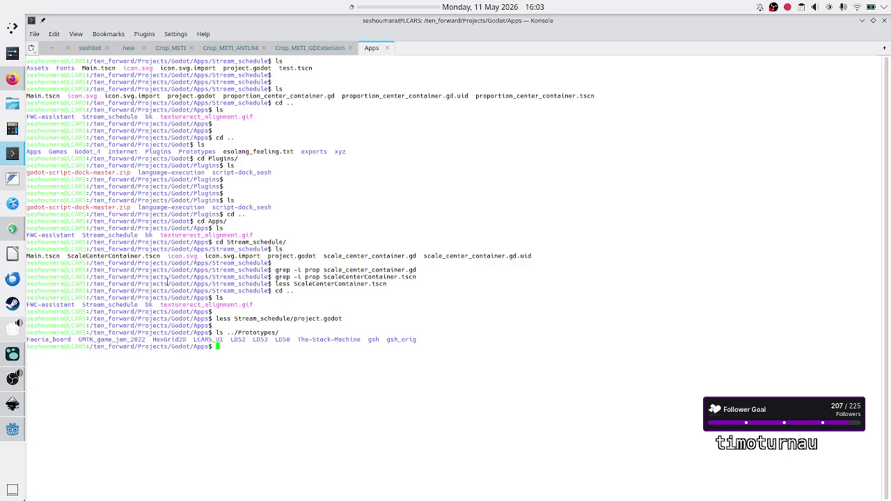
Select The-Stack-Machine and other listing text, then switch back to GitHub
{"action": "double_click", "coordinate": [329, 339]}
{"action": "left_click", "coordinate": [373, 446]}
{"action": "mouse_move", "coordinate": [298, 339]}
{"action": "left_mouse_down"}
{"action": "mouse_move", "coordinate": [340, 348]}
{"action": "mouse_move", "coordinate": [360, 339]}
{"action": "left_mouse_up"}
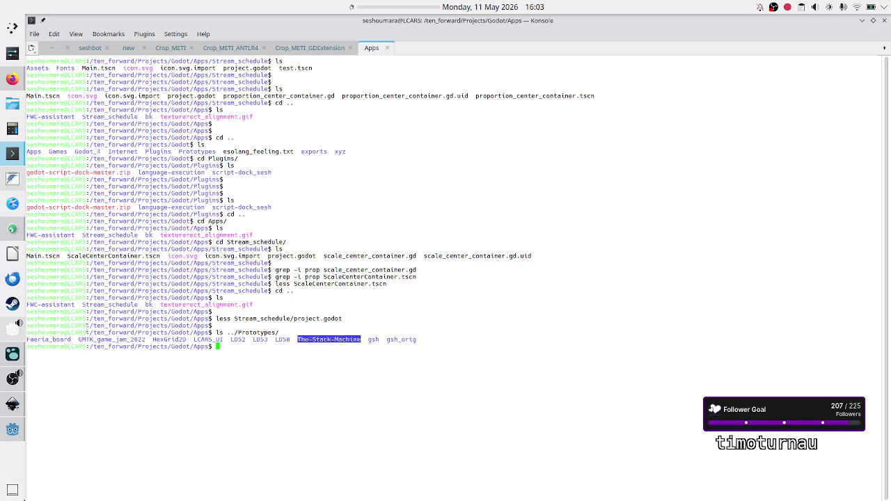
{"action": "left_click_drag", "start_coordinate": [87, 331], "coordinate": [149, 334]}
{"action": "left_click", "coordinate": [148, 335]}
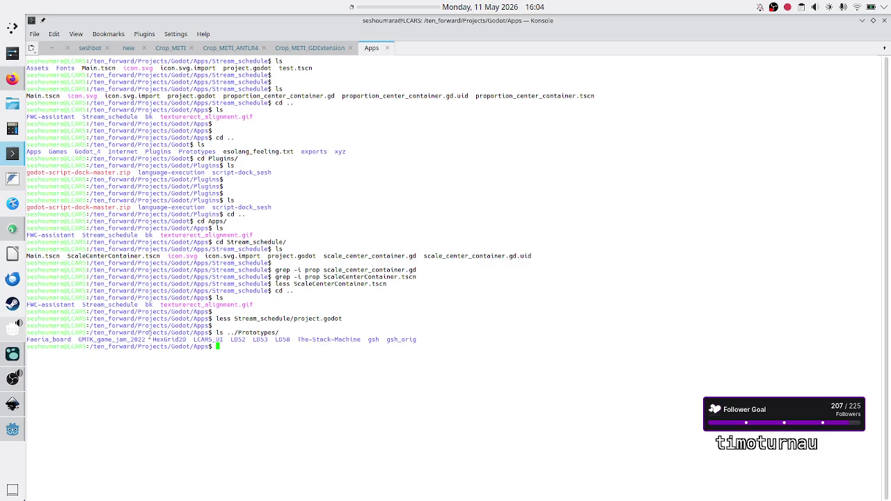
{"action": "mouse_move", "coordinate": [155, 340]}
{"action": "left_mouse_down"}
{"action": "mouse_move", "coordinate": [178, 333]}
{"action": "mouse_move", "coordinate": [152, 340]}
{"action": "mouse_move", "coordinate": [190, 341]}
{"action": "left_mouse_up"}
{"action": "triple_click", "coordinate": [190, 342]}
{"action": "left_click", "coordinate": [188, 341]}
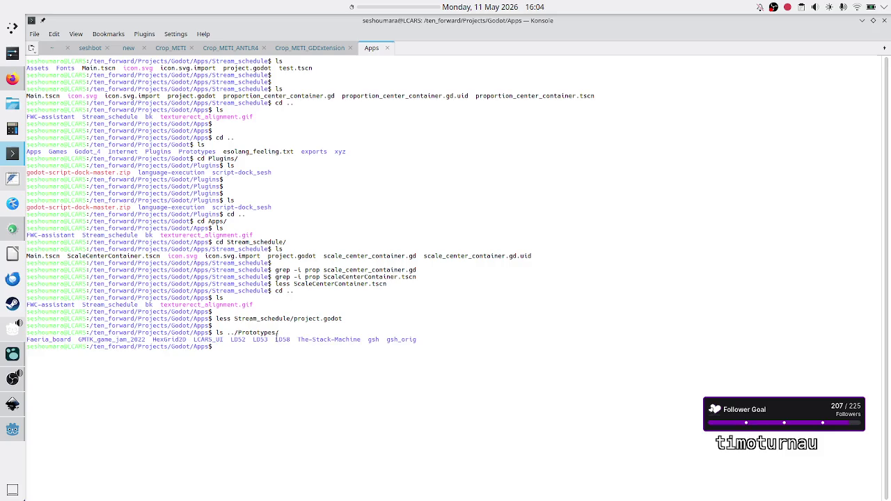
{"action": "double_click", "coordinate": [325, 340]}
{"action": "left_click", "coordinate": [341, 364]}
{"action": "left_click_drag", "start_coordinate": [315, 337], "coordinate": [310, 339]}
{"action": "left_click", "coordinate": [315, 338]}
{"action": "triple_click", "coordinate": [330, 339]}
{"action": "left_click", "coordinate": [346, 378]}
{"action": "key", "text": "alt+Tab"}
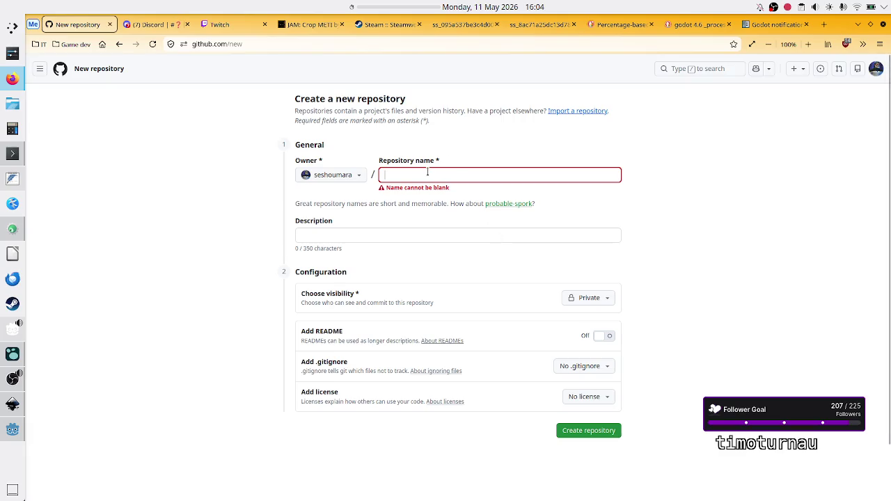
Name the repository 'this is a new repo', then bring up the window switcher
{"action": "type", "text": "this i"}
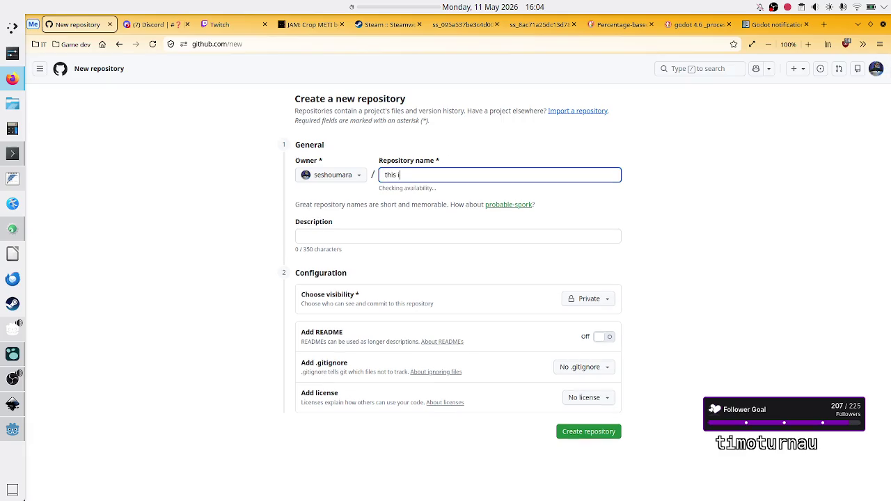
{"action": "type", "text": "s "}
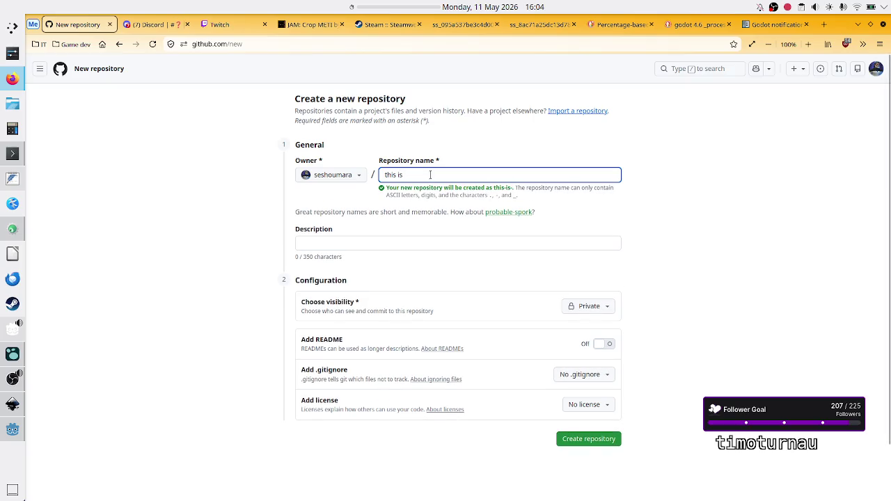
{"action": "type", "text": "a new repo"}
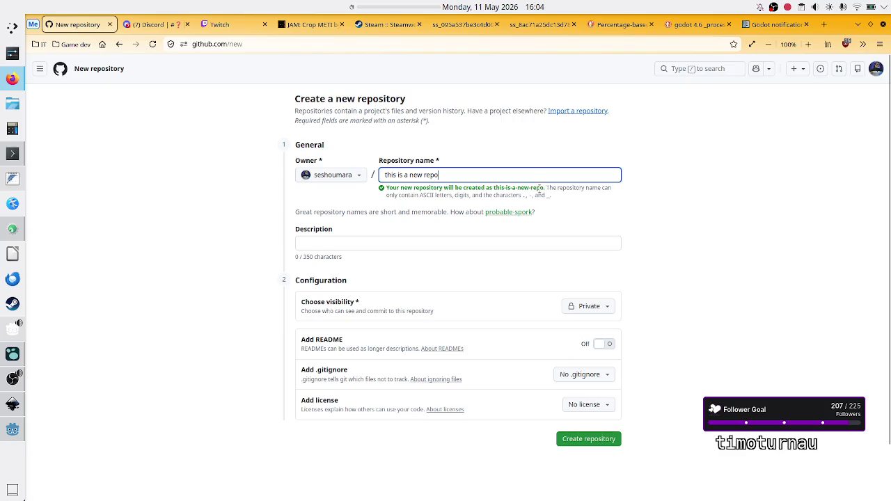
{"action": "left_click", "coordinate": [601, 202]}
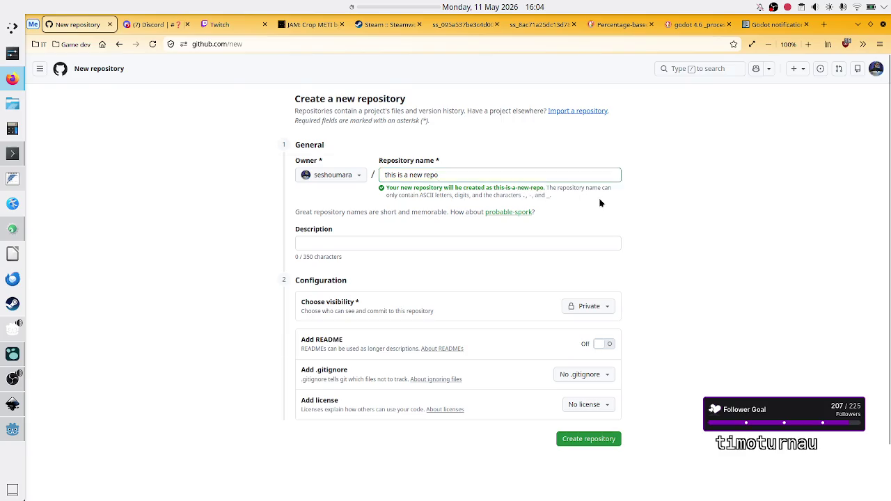
{"action": "key", "text": "alt+Tab"}
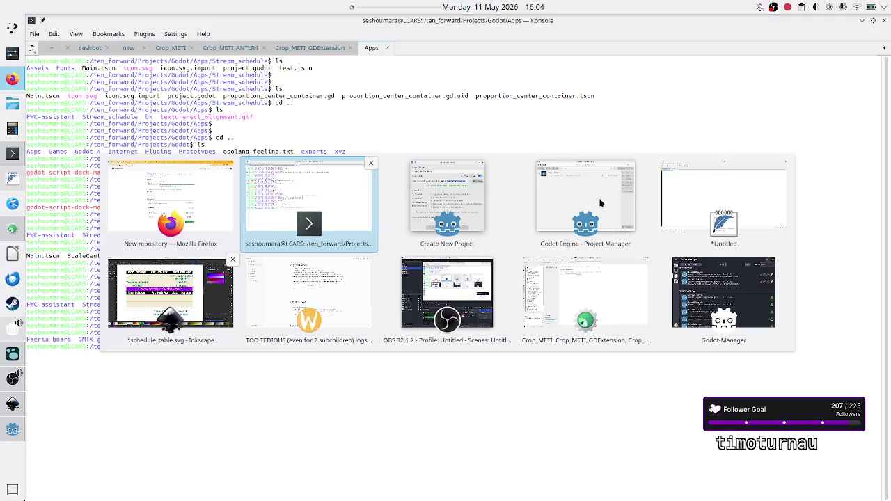
Back in Create New Project, examine the scale-center-container folder name in the project path
{"action": "key", "text": "Tab"}
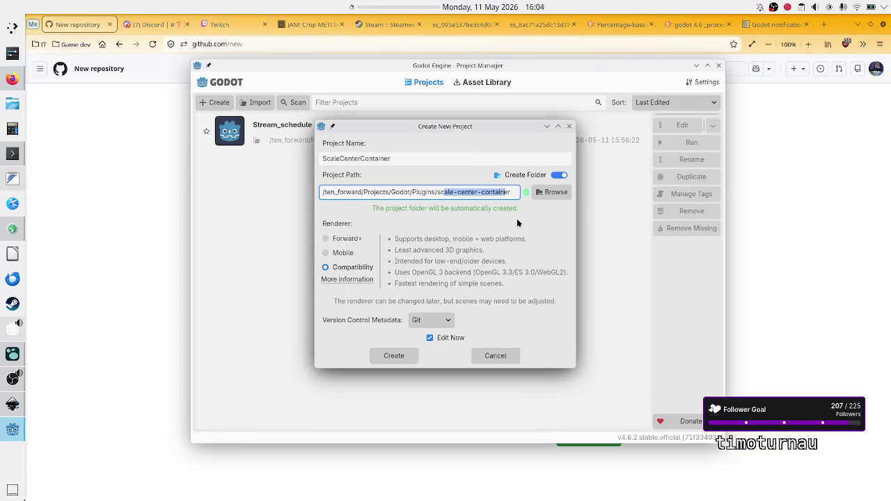
{"action": "left_click", "coordinate": [490, 192]}
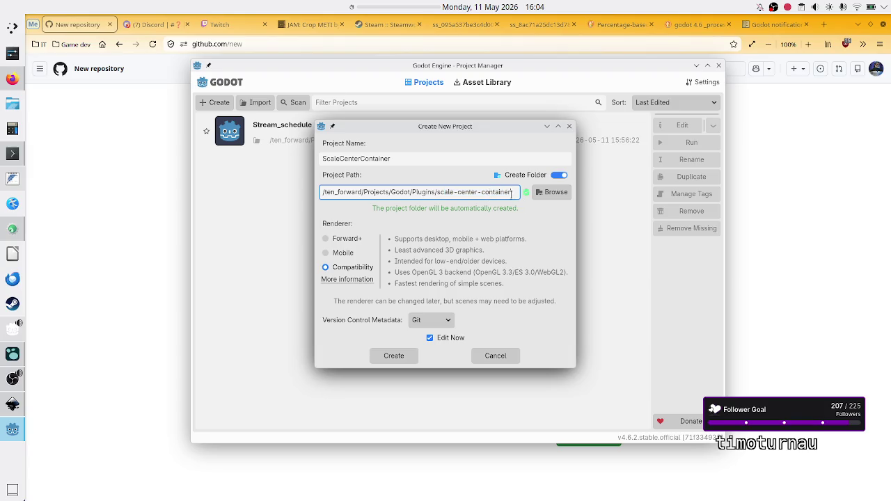
{"action": "double_click", "coordinate": [468, 191]}
{"action": "double_click", "coordinate": [491, 191]}
{"action": "double_click", "coordinate": [468, 192]}
{"action": "double_click", "coordinate": [495, 192]}
{"action": "left_click", "coordinate": [496, 192]}
{"action": "mouse_move", "coordinate": [440, 192]}
{"action": "left_mouse_down"}
{"action": "mouse_move", "coordinate": [513, 191]}
{"action": "mouse_move", "coordinate": [475, 192]}
{"action": "mouse_move", "coordinate": [504, 192]}
{"action": "left_mouse_up"}
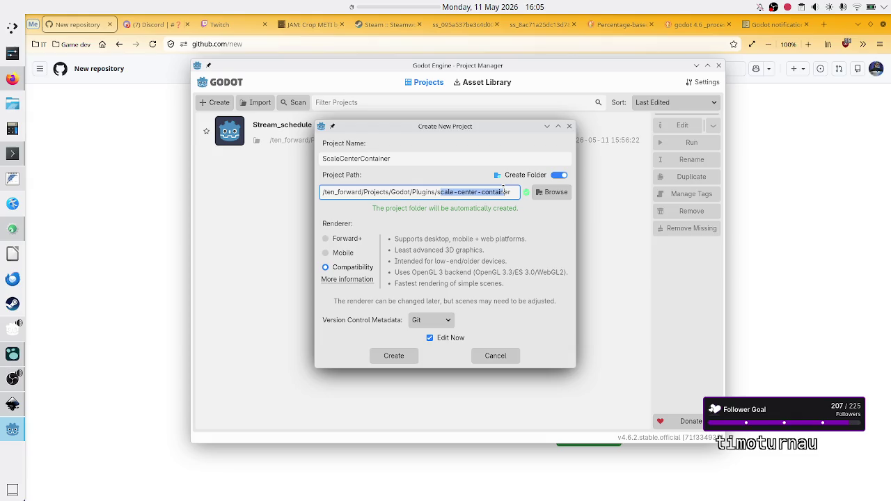
{"action": "left_click", "coordinate": [505, 191]}
{"action": "mouse_move", "coordinate": [443, 192]}
{"action": "left_mouse_down"}
{"action": "mouse_move", "coordinate": [510, 191]}
{"action": "mouse_move", "coordinate": [502, 191]}
{"action": "left_mouse_up"}
{"action": "left_click", "coordinate": [501, 191]}
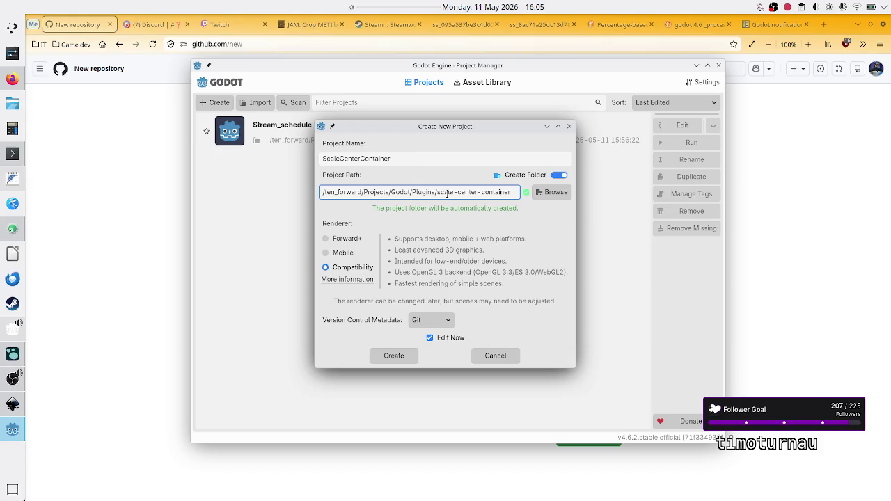
{"action": "left_click", "coordinate": [348, 271]}
Set Version Control Metadata to None and create the ScaleCenterContainer project
{"action": "left_click", "coordinate": [440, 322]}
{"action": "left_click", "coordinate": [433, 338]}
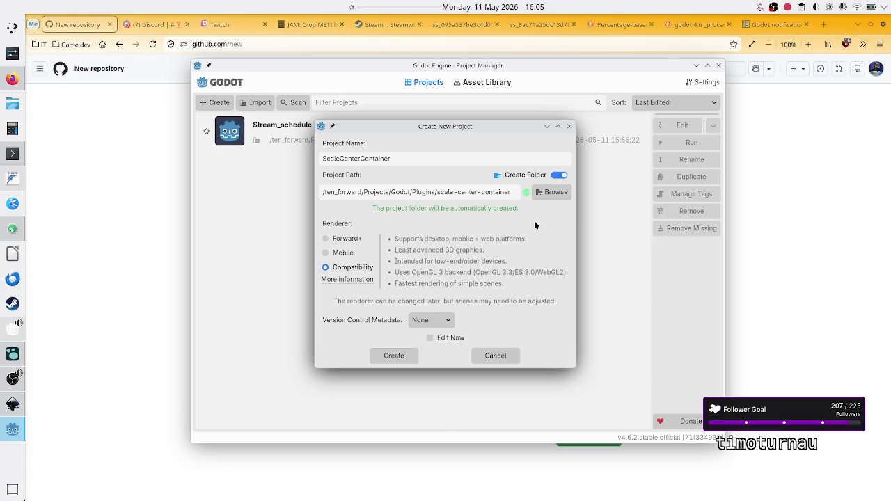
{"action": "left_click", "coordinate": [397, 354]}
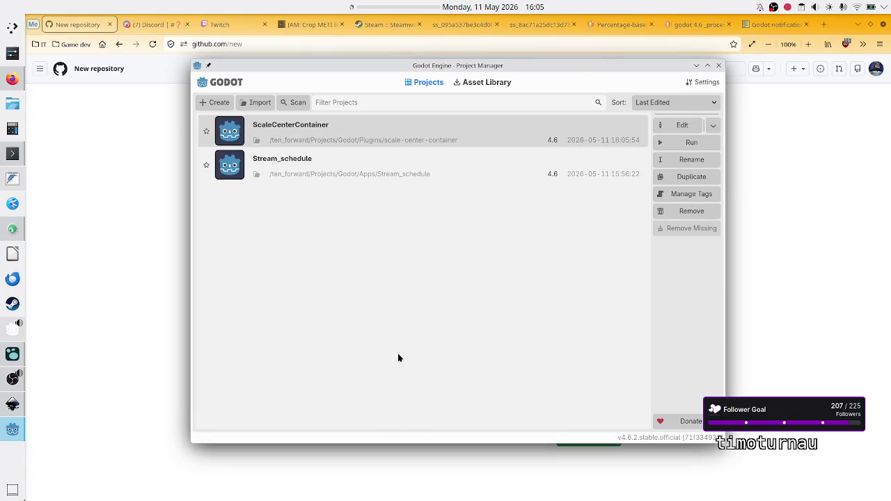
Return Firefox to the GitHub repositories list, then switch to Konsole
{"action": "left_click", "coordinate": [70, 204]}
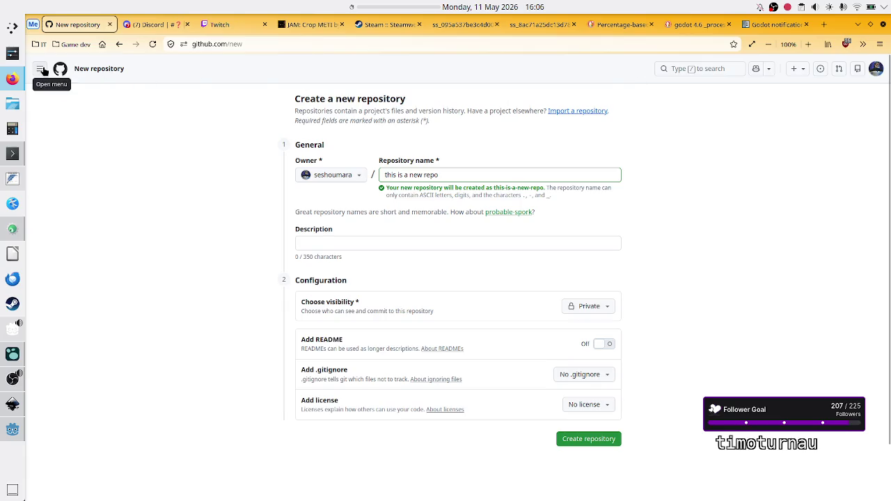
{"action": "left_click", "coordinate": [119, 43]}
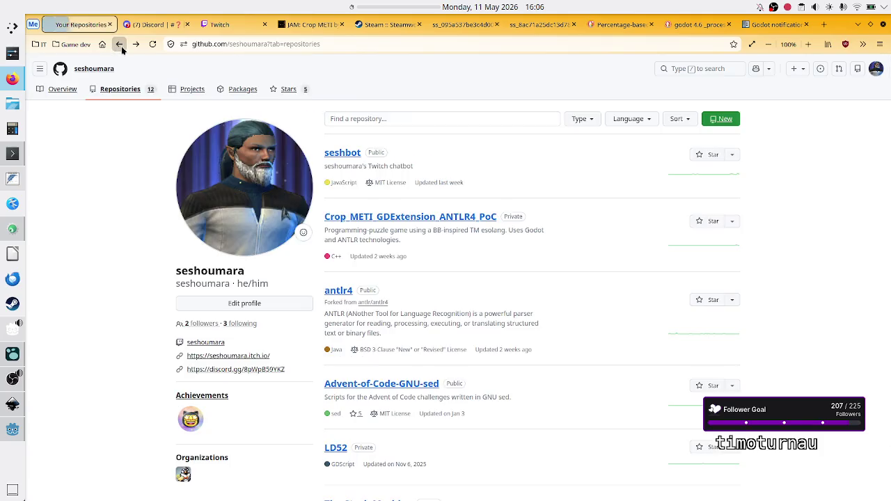
{"action": "left_click", "coordinate": [11, 153]}
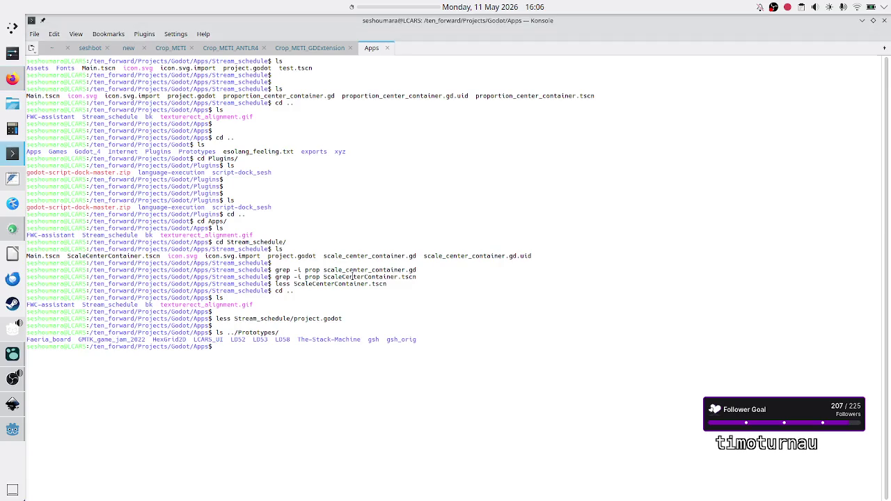
List the Plugins folder and the new scale-center-container project folder
{"action": "type", "text": "ls "}
{"action": "type", "text": "../Plu"}
{"action": "key", "text": "Tab"}
{"action": "key", "text": "Return"}
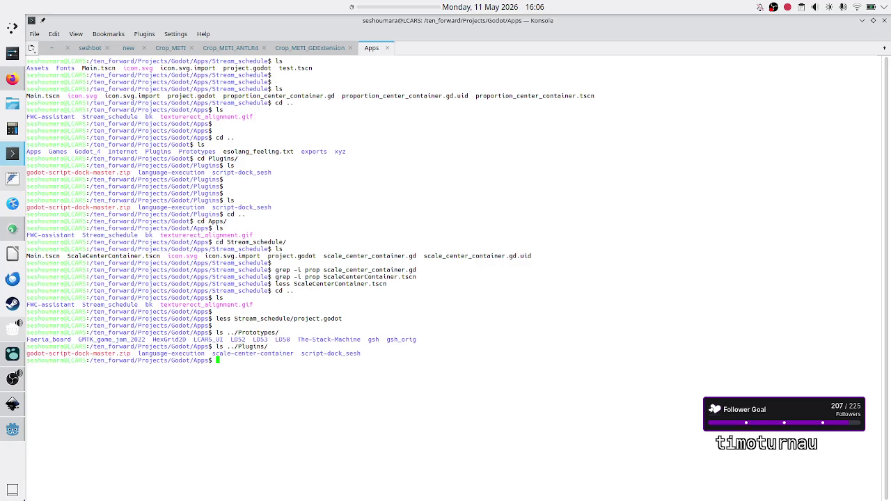
{"action": "double_click", "coordinate": [288, 354]}
{"action": "left_click", "coordinate": [390, 390]}
{"action": "key", "text": "Up"}
{"action": "type", "text": "sc"}
{"action": "key", "text": "Tab"}
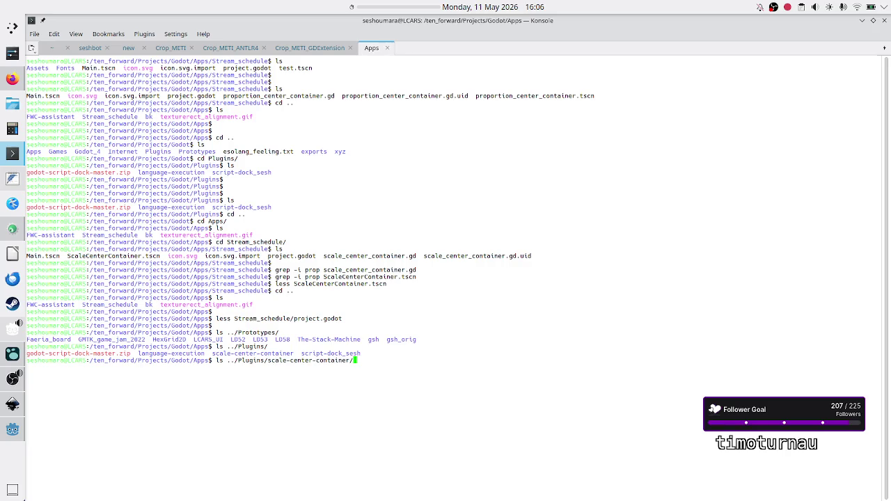
{"action": "key", "text": "Return"}
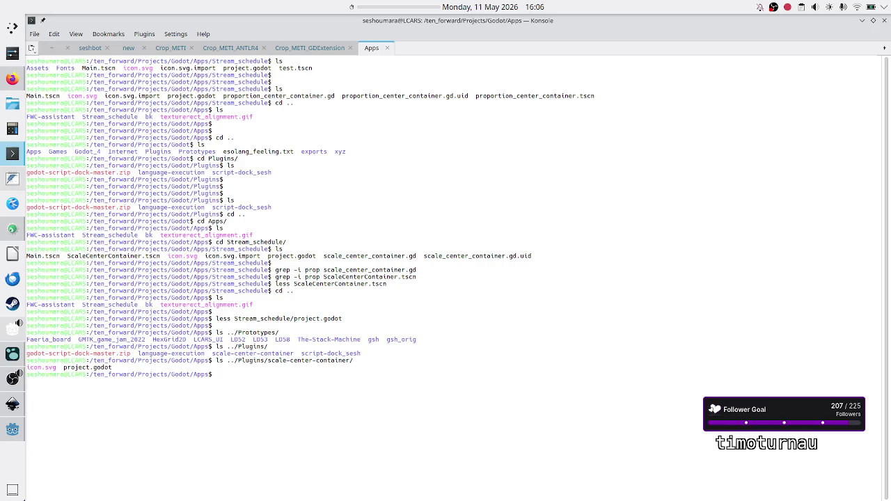
Change into the Stream_schedule folder and list its files
{"action": "type", "text": "cd Sc"}
{"action": "key", "text": "BackSpace"}
{"action": "type", "text": "t"}
{"action": "key", "text": "Tab"}
{"action": "key", "text": "Return"}
{"action": "type", "text": "ls"}
{"action": "key", "text": "Return"}
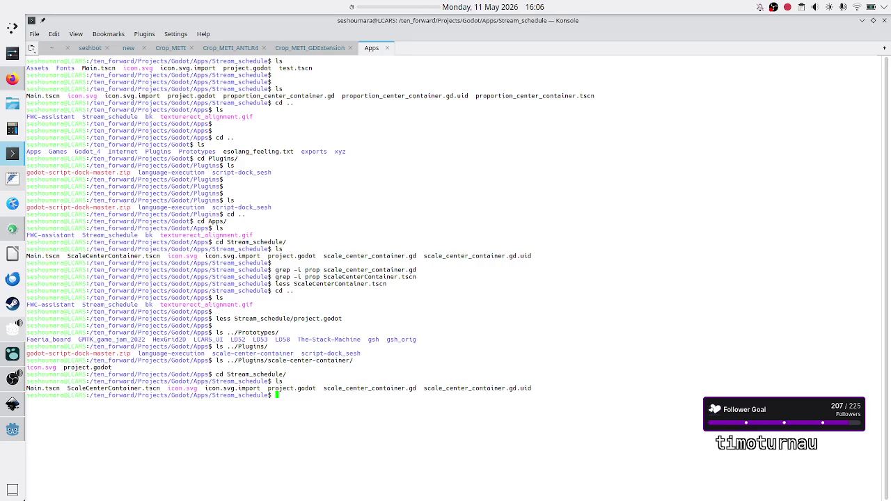
{"action": "key", "text": "Return"}
{"action": "key", "text": "Return"}
Move Main.tscn, ScaleCenterContainer.tscn and scale_center_container.gd into ../../Plugins/scale-center-container/
{"action": "type", "text": "cp "}
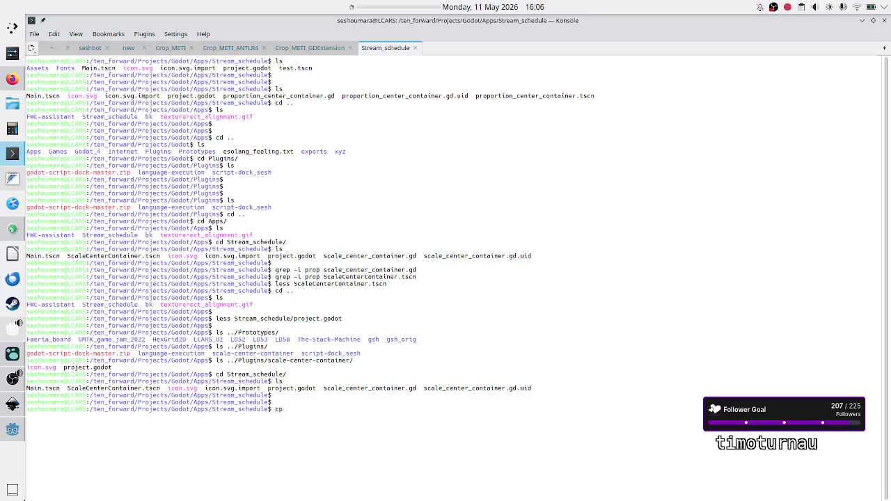
{"action": "type", "text": "Mai"}
{"action": "key", "text": "Tab"}
{"action": "type", "text": "Scal"}
{"action": "key", "text": "Tab"}
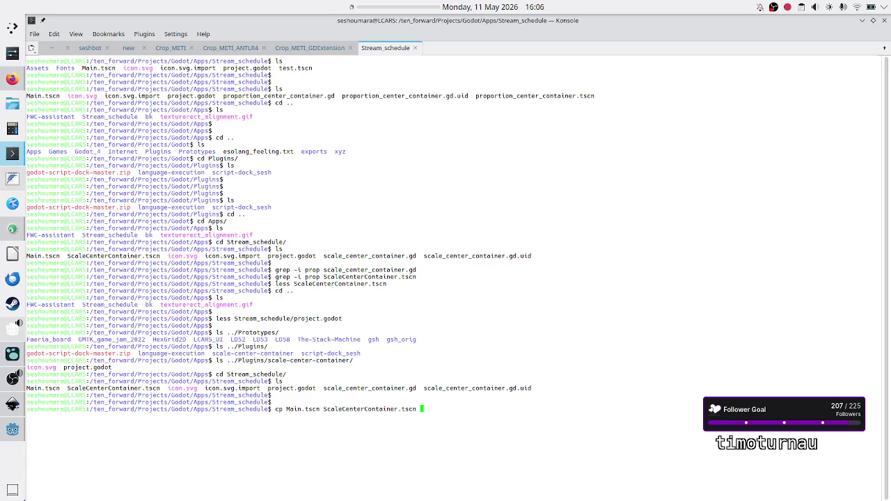
{"action": "key", "text": "Left"}
{"action": "key", "text": "Left"}
{"action": "key", "text": "Left"}
{"action": "key", "text": "BackSpace"}
{"action": "key", "text": "BackSpace"}
{"action": "type", "text": "mv"}
{"action": "key", "text": "Right"}
{"action": "key", "text": "Right"}
{"action": "key", "text": "Right"}
{"action": "key", "text": "Right"}
{"action": "key", "text": "Right"}
{"action": "key", "text": "Right"}
{"action": "key", "text": "Right"}
{"action": "key", "text": "Right"}
{"action": "key", "text": "Right"}
{"action": "type", "text": "../../Pl"}
{"action": "key", "text": "Tab"}
{"action": "type", "text": "scale-"}
{"action": "key", "text": "Tab"}
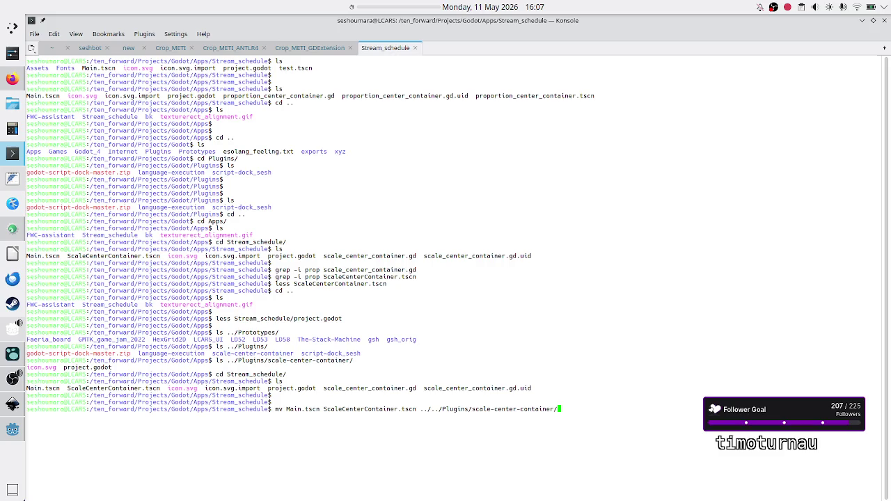
{"action": "key", "text": "Left"}
{"action": "key", "text": "Left"}
{"action": "key", "text": "Left"}
{"action": "type", "text": "scale_"}
{"action": "key", "text": "Tab"}
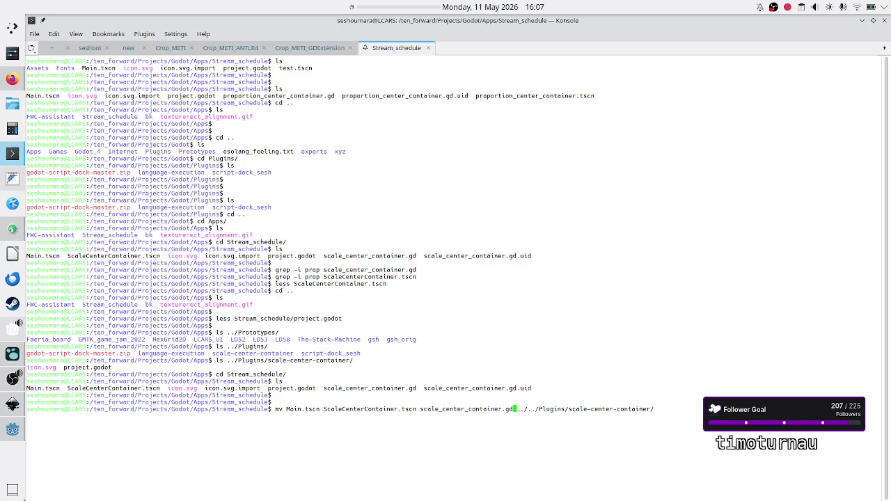
{"action": "key", "text": "Return"}
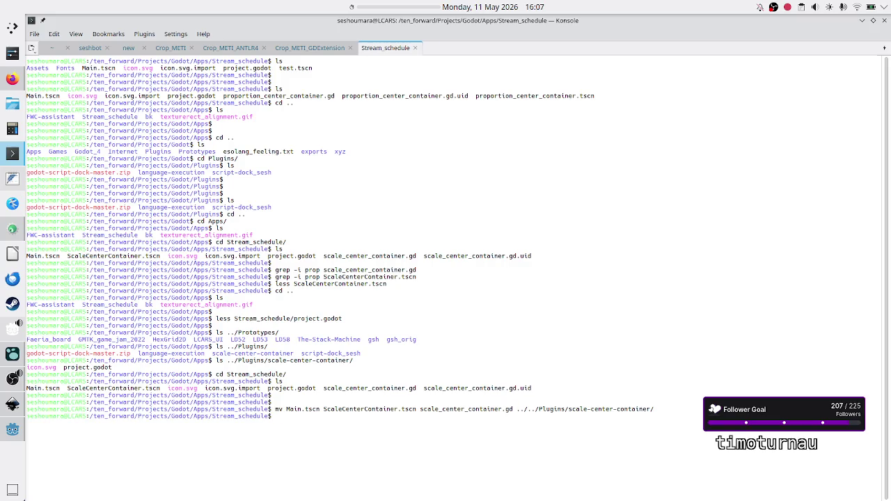
Delete scale_center_container.gd.uid, clear the screen and list the remaining files
{"action": "type", "text": "ls"}
{"action": "key", "text": "Return"}
{"action": "type", "text": "rm scale_center_container.gd.uid"}
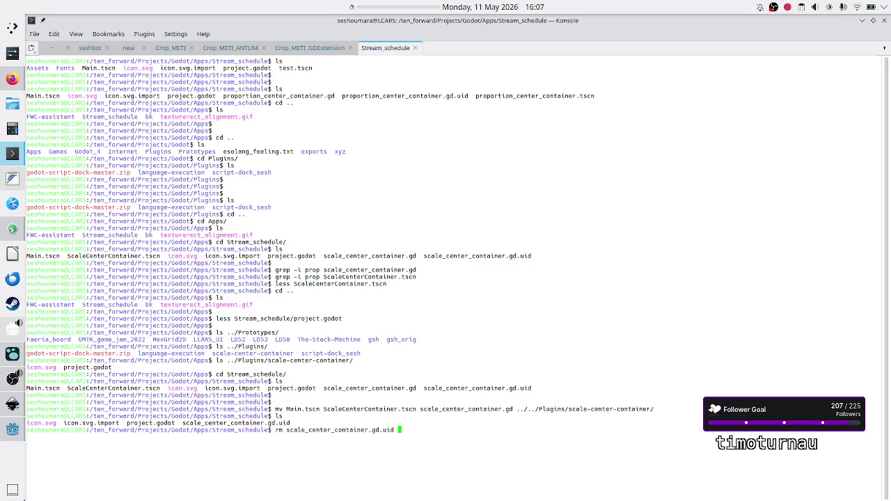
{"action": "key", "text": "Return"}
{"action": "type", "text": "clear"}
{"action": "key", "text": "Return"}
{"action": "type", "text": "ls"}
{"action": "key", "text": "Return"}
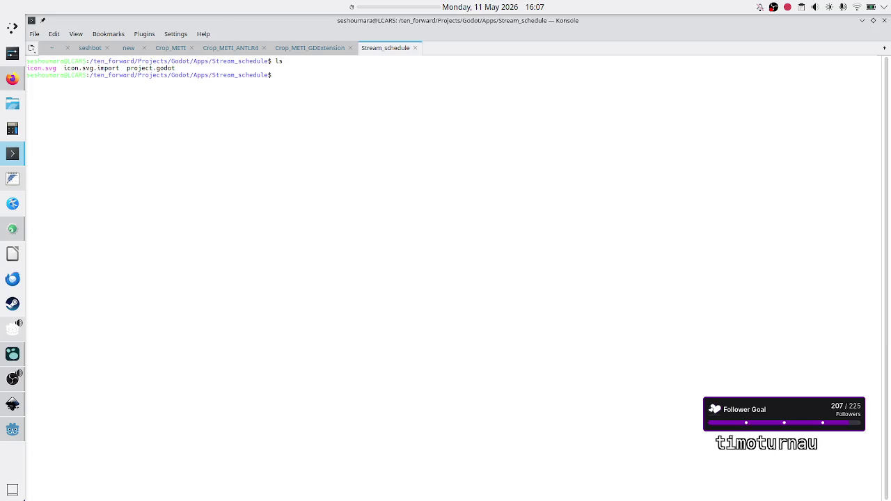
{"action": "type", "text": "r"}
{"action": "key", "text": "BackSpace"}
{"action": "key", "text": "BackSpace"}
{"action": "type", "text": "less project.godot"}
{"action": "key", "text": "Return"}
{"action": "key", "text": "space"}
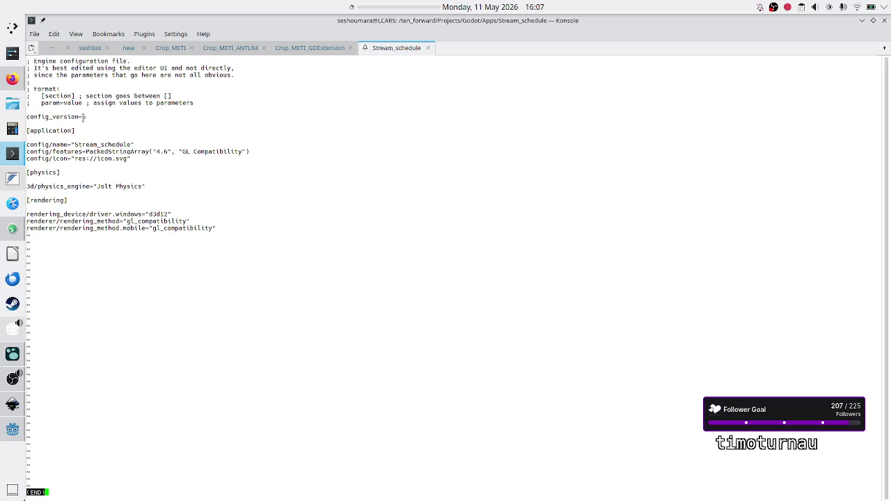
{"action": "double_click", "coordinate": [104, 143]}
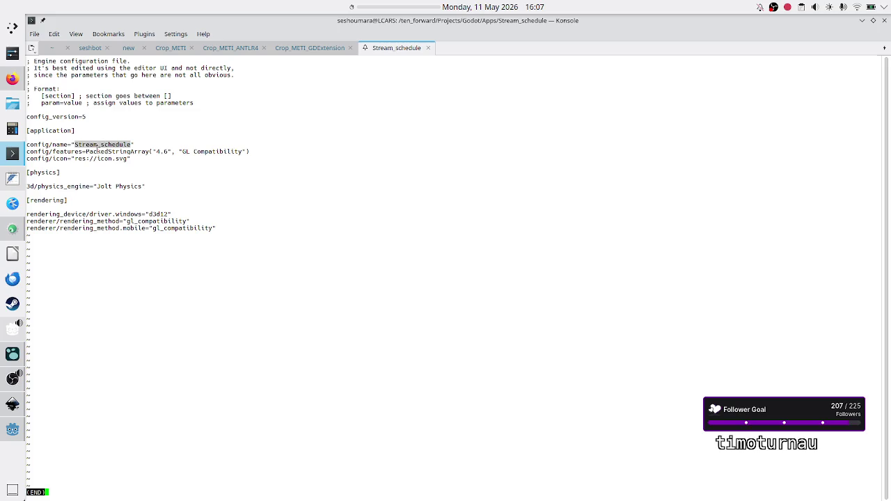
{"action": "mouse_move", "coordinate": [87, 150]}
{"action": "left_mouse_down"}
{"action": "mouse_move", "coordinate": [224, 153]}
{"action": "mouse_move", "coordinate": [130, 159]}
{"action": "left_mouse_up"}
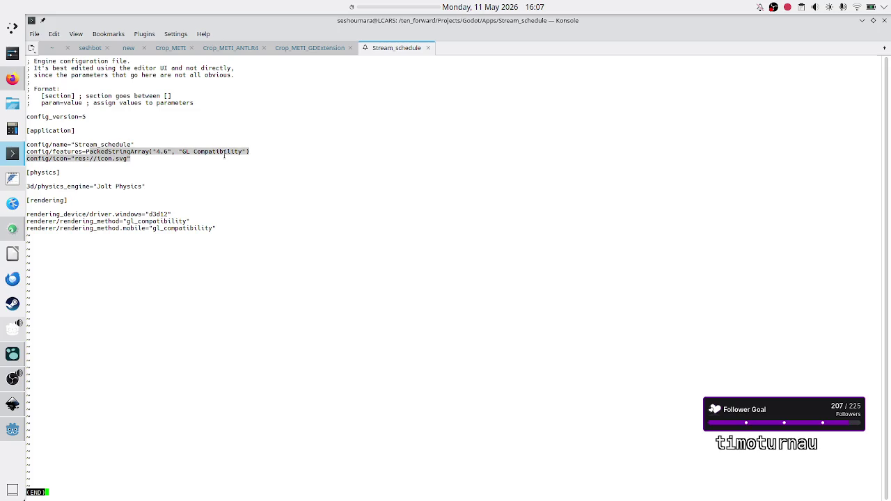
{"action": "left_click", "coordinate": [100, 158]}
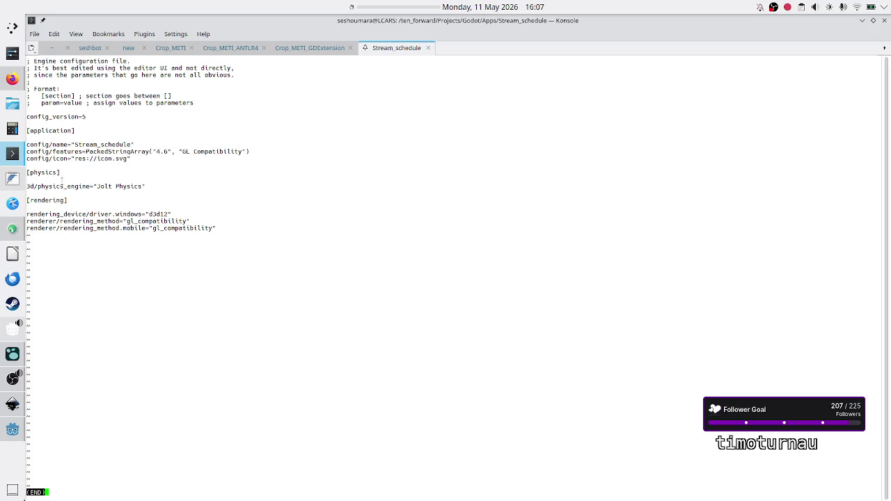
{"action": "left_click_drag", "start_coordinate": [63, 186], "coordinate": [127, 185]}
{"action": "left_click", "coordinate": [126, 186]}
{"action": "left_click_drag", "start_coordinate": [38, 144], "coordinate": [71, 144]}
{"action": "triple_click", "coordinate": [131, 145]}
{"action": "left_click", "coordinate": [131, 139]}
{"action": "mouse_move", "coordinate": [52, 144]}
{"action": "left_mouse_down"}
{"action": "mouse_move", "coordinate": [133, 142]}
{"action": "mouse_move", "coordinate": [85, 151]}
{"action": "mouse_move", "coordinate": [136, 158]}
{"action": "mouse_move", "coordinate": [147, 146]}
{"action": "left_mouse_up"}
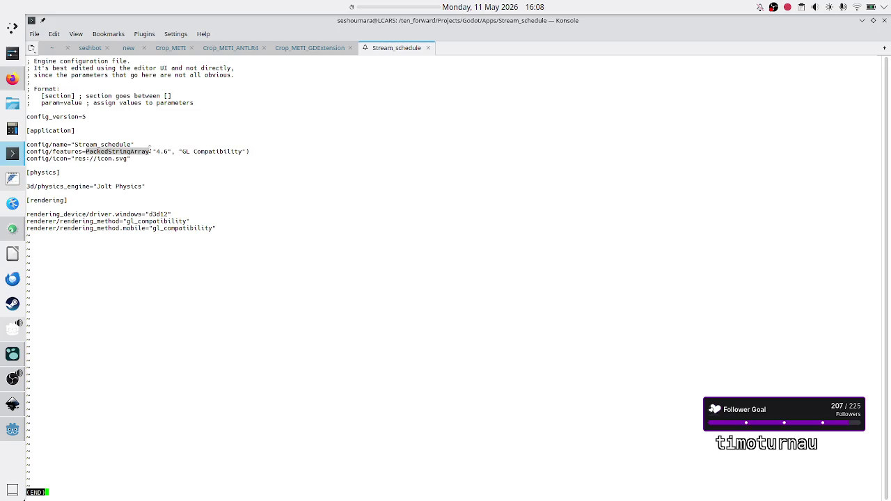
{"action": "left_click_drag", "start_coordinate": [129, 158], "coordinate": [71, 159]}
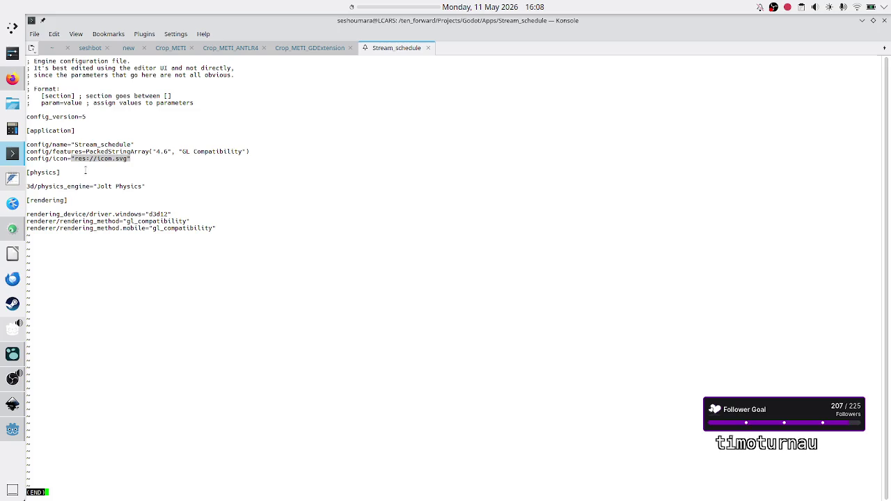
{"action": "left_click", "coordinate": [160, 186]}
{"action": "key", "text": "q"}
{"action": "key", "text": "Return"}
{"action": "key", "text": "Return"}
{"action": "key", "text": "Return"}
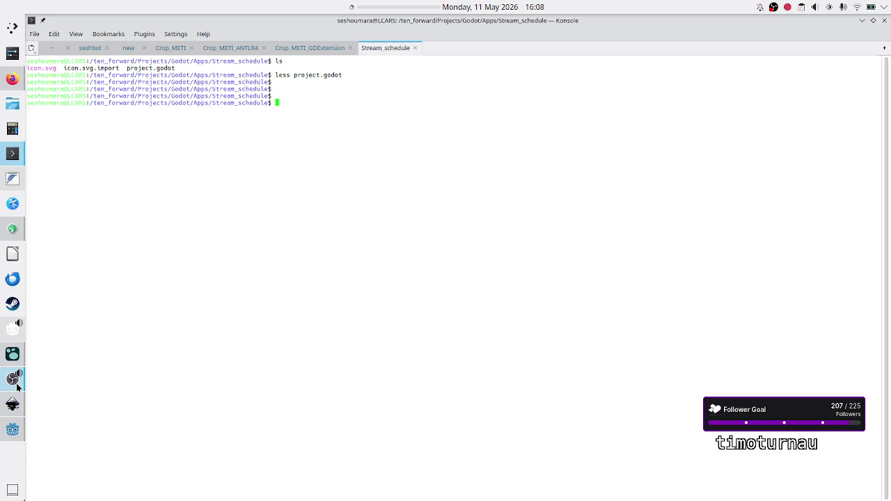
Open the ScaleCenterContainer project for editing from the Project Manager
{"action": "mouse_move", "coordinate": [11, 439]}
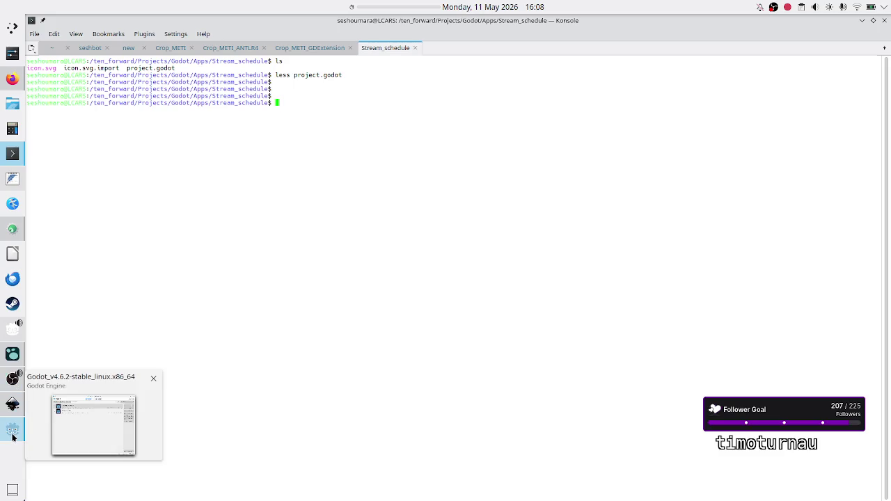
{"action": "left_click", "coordinate": [13, 437]}
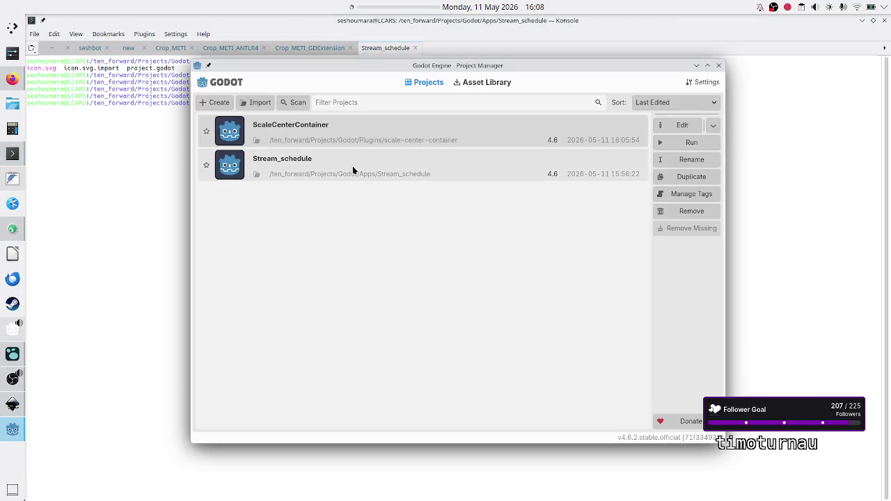
{"action": "left_click", "coordinate": [681, 125]}
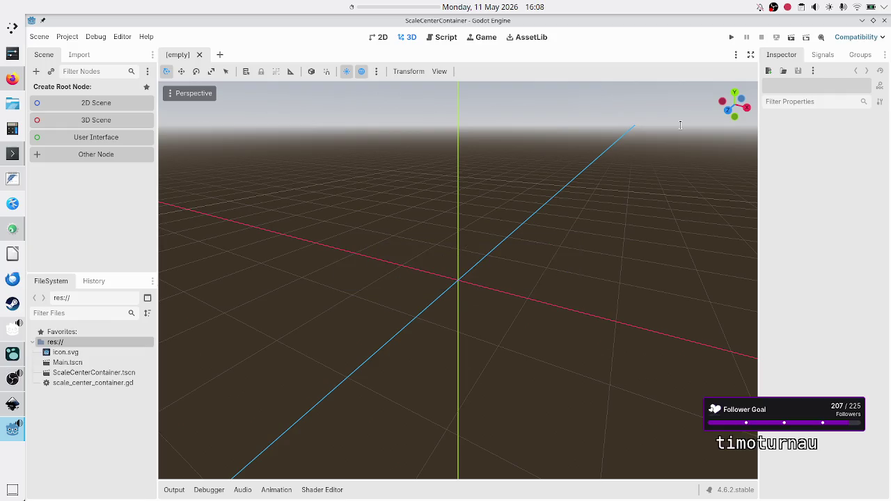
In Konsole, list the files in ../../Plugins/scale-center-container/
{"action": "left_click", "coordinate": [21, 160]}
{"action": "type", "text": "ls ../../Pro"}
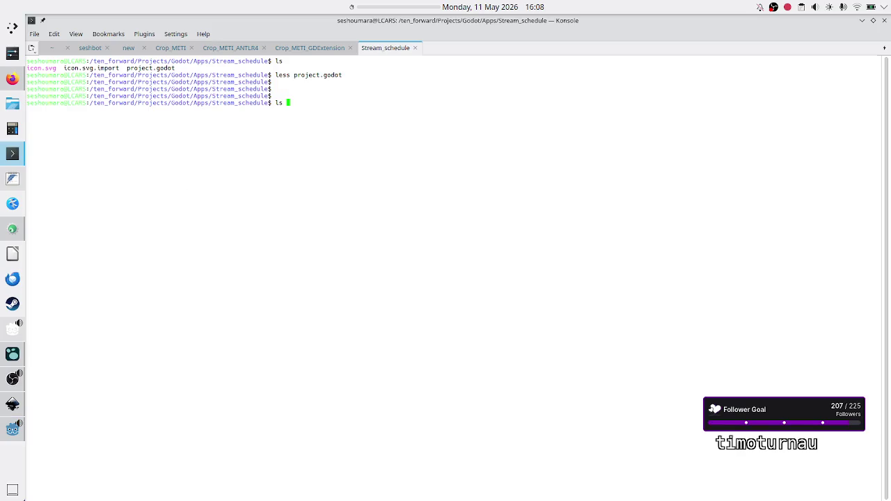
{"action": "key", "text": "Tab"}
{"action": "type", "text": "scale"}
{"action": "key", "text": "Tab"}
{"action": "key", "text": "BackSpace"}
{"action": "key", "text": "BackSpace"}
{"action": "key", "text": "BackSpace"}
{"action": "key", "text": "BackSpace"}
{"action": "key", "text": "BackSpace"}
{"action": "key", "text": "BackSpace"}
{"action": "type", "text": "lu"}
{"action": "key", "text": "Tab"}
{"action": "type", "text": "scale"}
{"action": "key", "text": "Tab"}
{"action": "key", "text": "Return"}
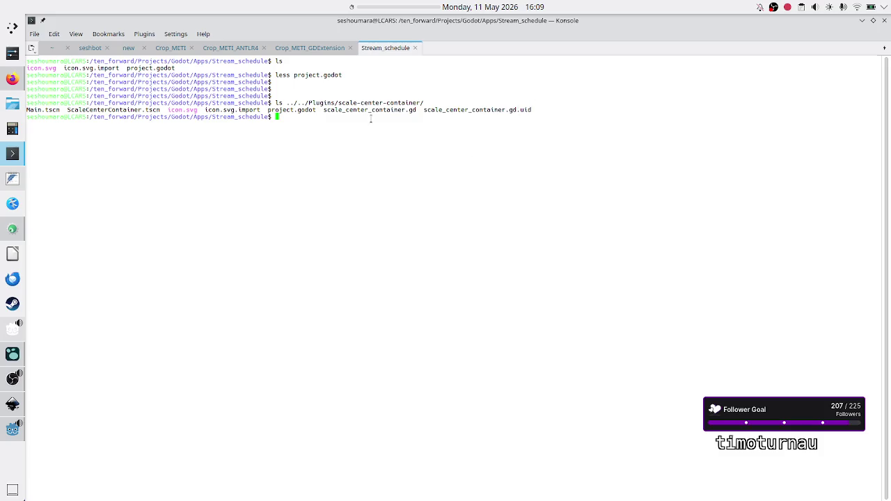
{"action": "left_click_drag", "start_coordinate": [215, 109], "coordinate": [265, 110]}
{"action": "left_click", "coordinate": [274, 104]}
In the 2D view, open ScaleCenterContainer.tscn and view its root node's attached script
{"action": "left_click", "coordinate": [5, 434]}
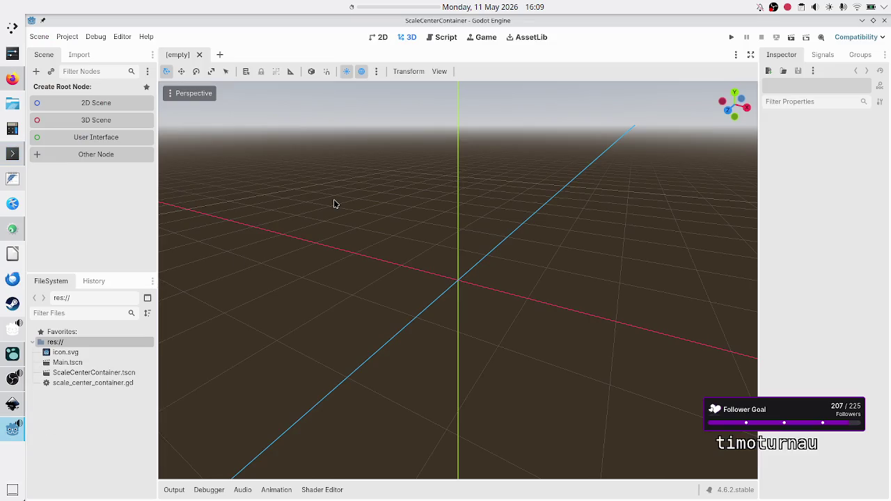
{"action": "left_click", "coordinate": [374, 38]}
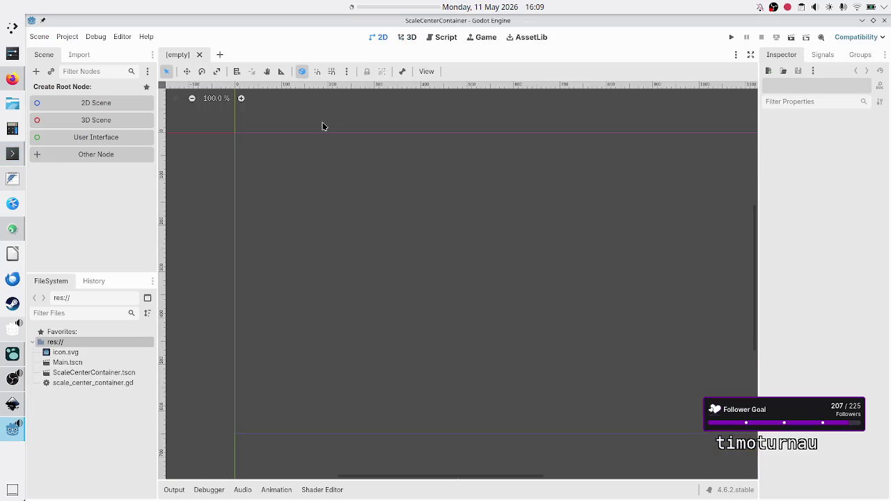
{"action": "double_click", "coordinate": [90, 373]}
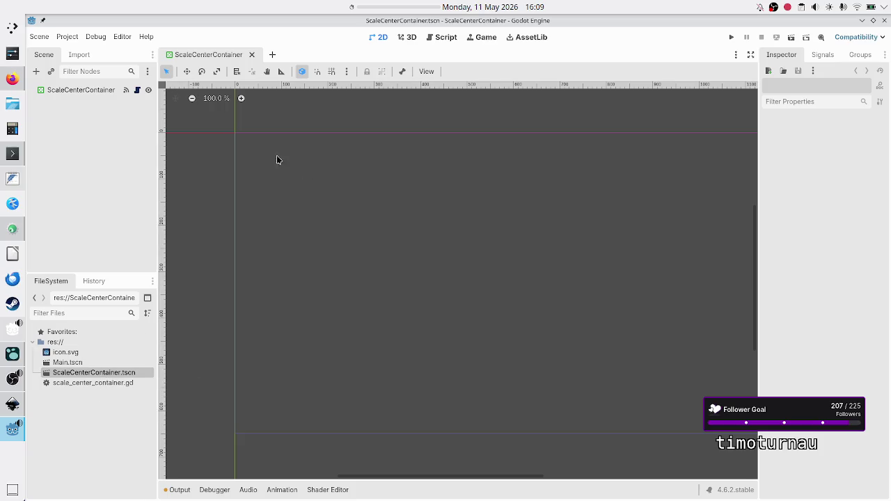
{"action": "left_click", "coordinate": [101, 91]}
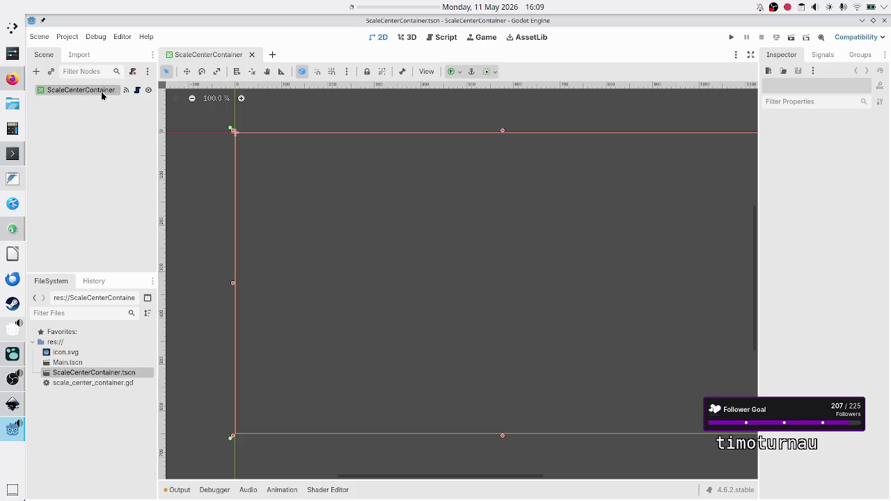
{"action": "left_click", "coordinate": [138, 91]}
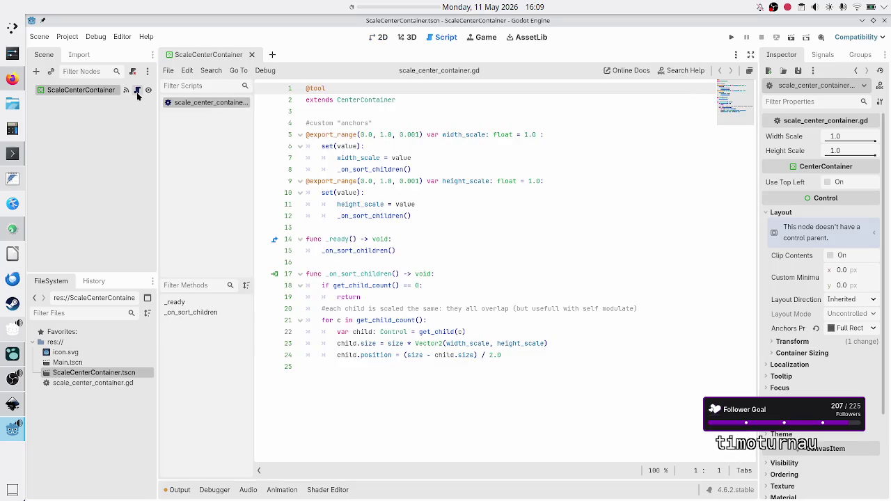
Rename Main.tscn to Test.tscn and open the Test scene
{"action": "left_click", "coordinate": [92, 362]}
{"action": "right_click", "coordinate": [92, 359]}
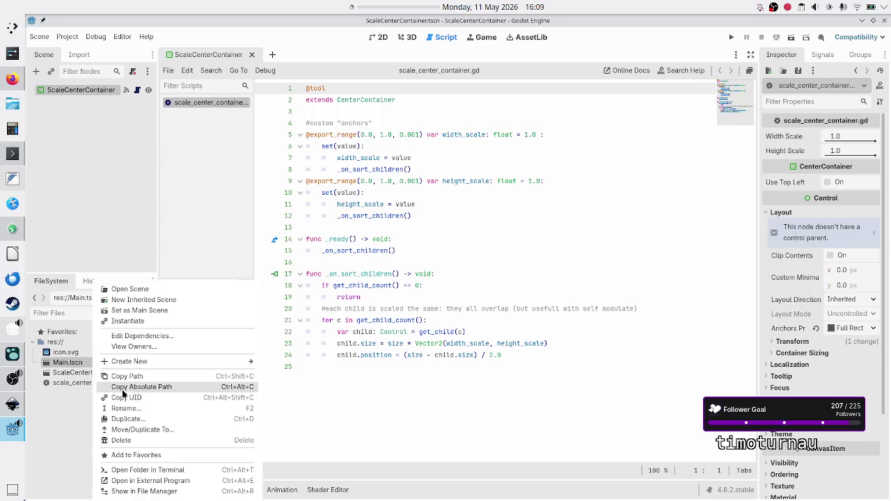
{"action": "left_click", "coordinate": [145, 409]}
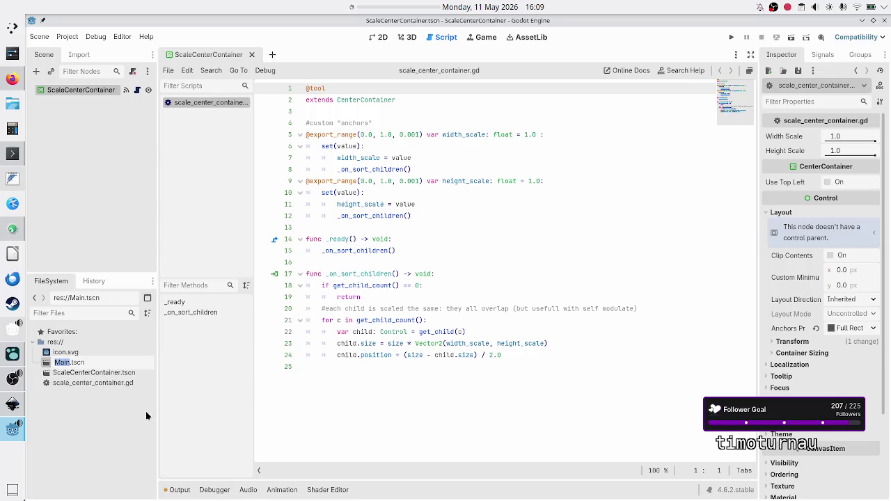
{"action": "type", "text": "Test"}
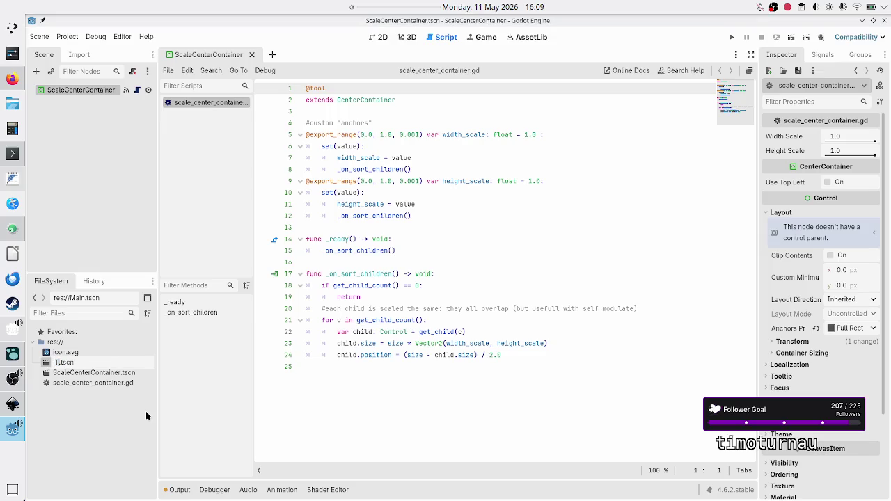
{"action": "key", "text": "Return"}
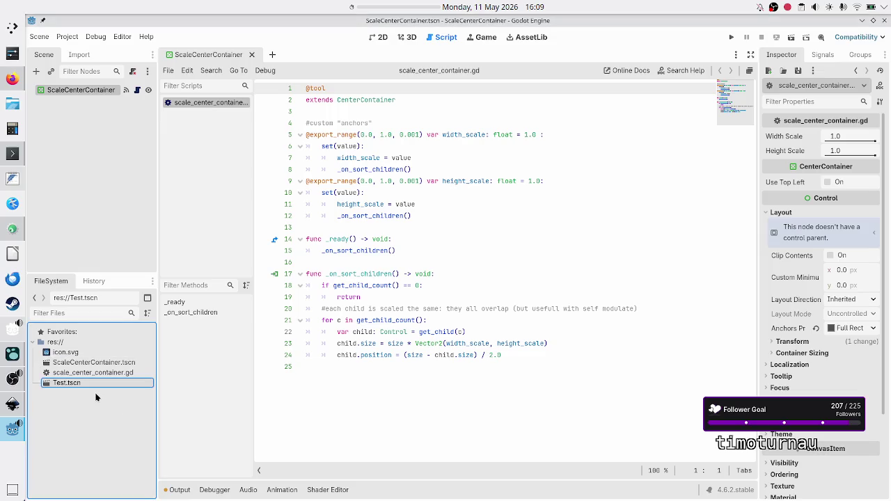
{"action": "mouse_move", "coordinate": [96, 386]}
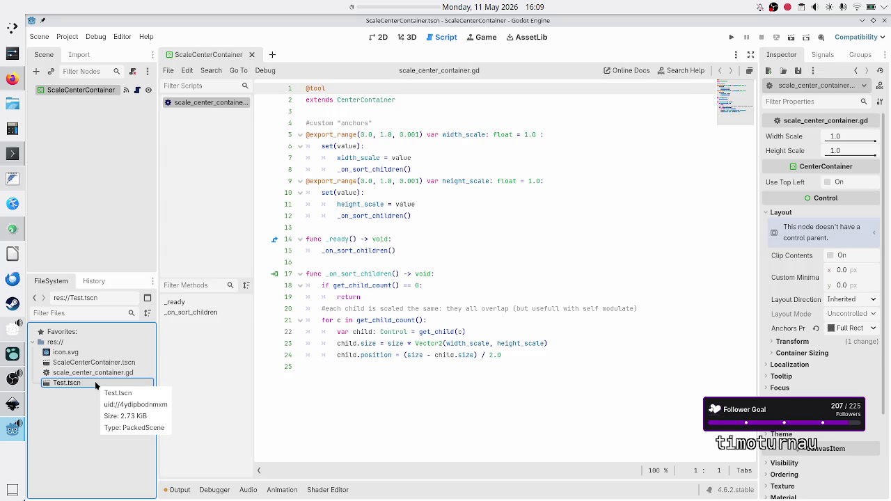
{"action": "double_click", "coordinate": [95, 382]}
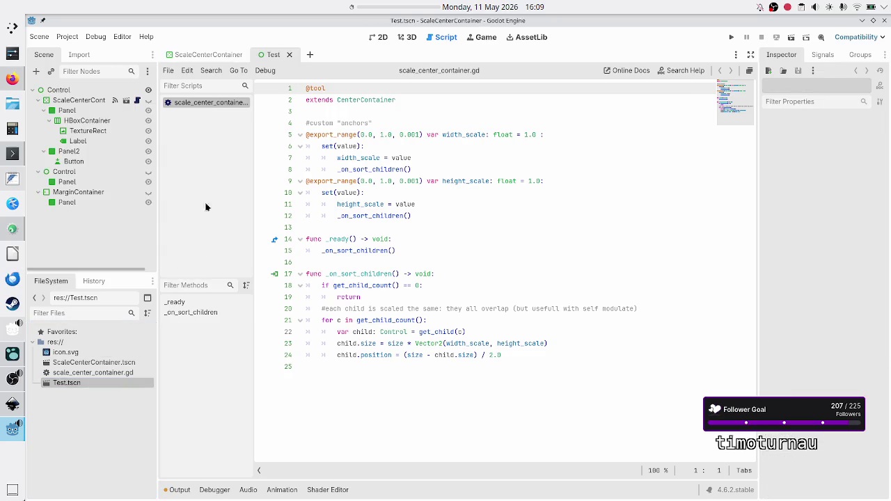
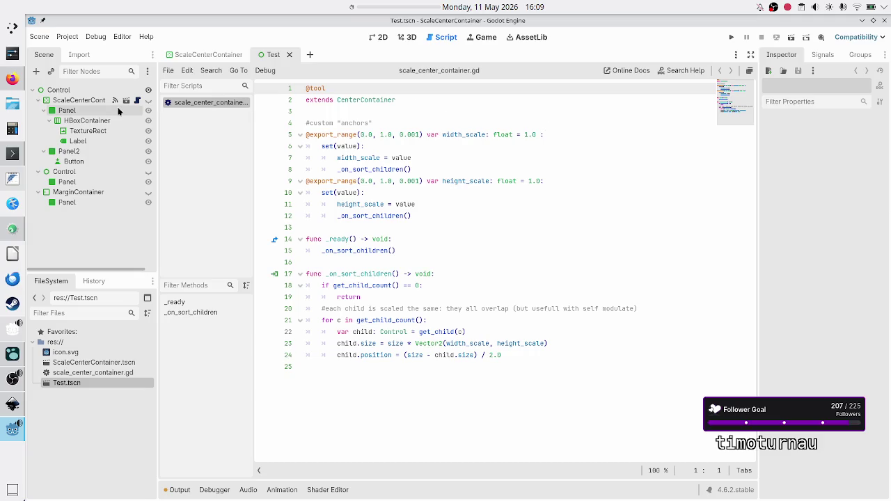
In Firefox, replace the Godot docs tab with a new tab and search 'godot create gdscript plugins'
{"action": "left_click", "coordinate": [13, 78]}
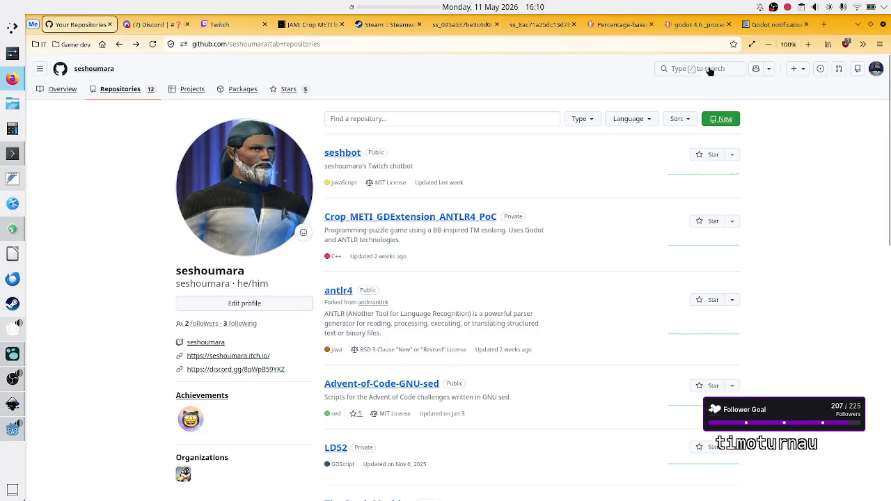
{"action": "left_click", "coordinate": [774, 28]}
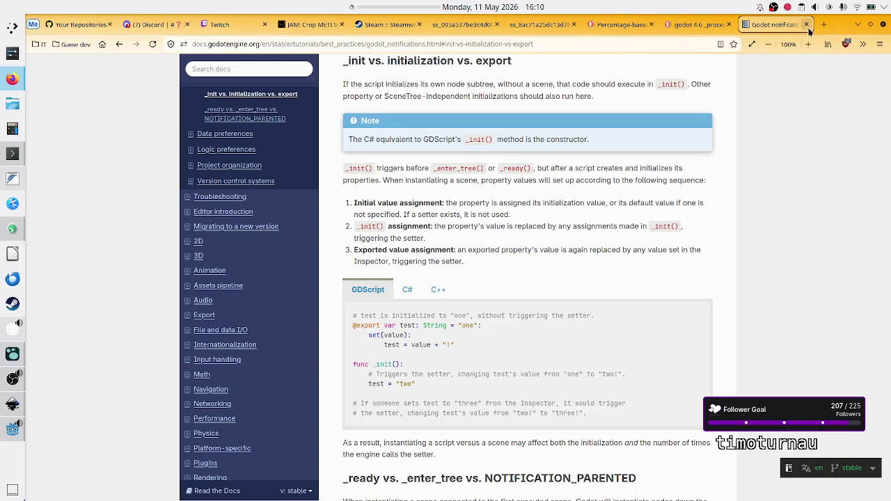
{"action": "left_click", "coordinate": [806, 24]}
{"action": "left_click", "coordinate": [824, 25]}
{"action": "left_click", "coordinate": [398, 165]}
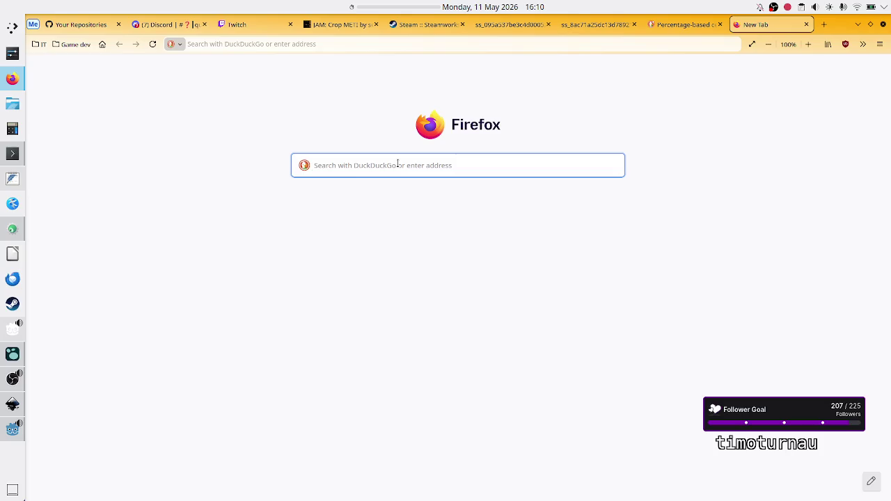
{"action": "type", "text": "godot "}
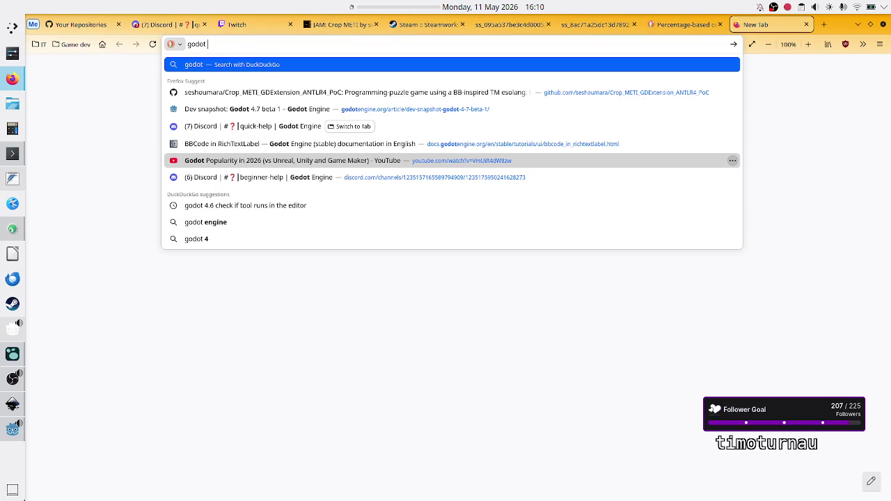
{"action": "type", "text": "create"}
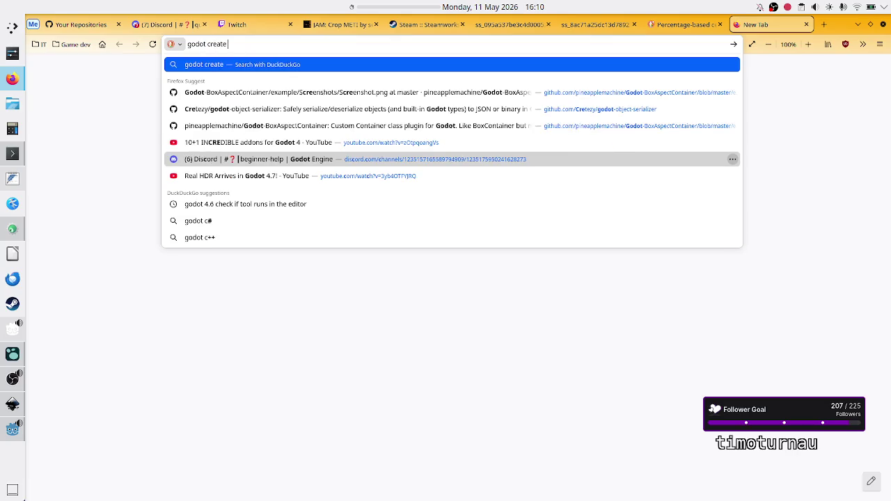
{"action": "type", "text": " gdsc"}
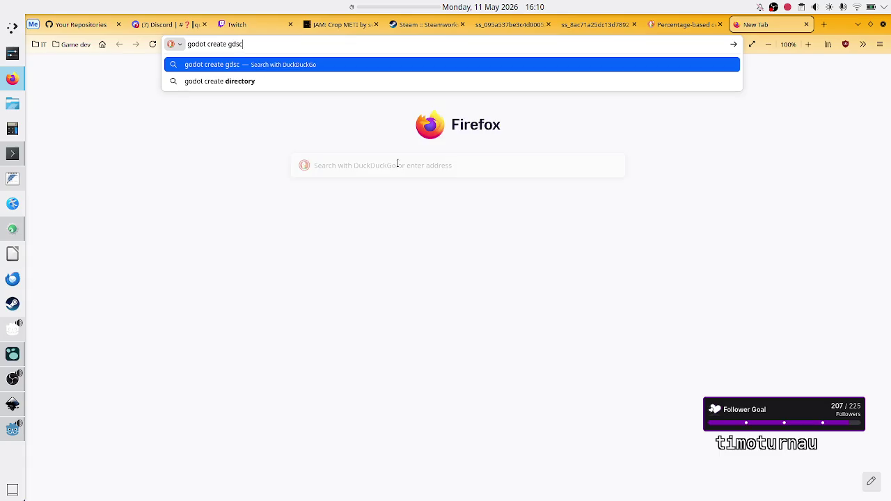
{"action": "type", "text": "ript s"}
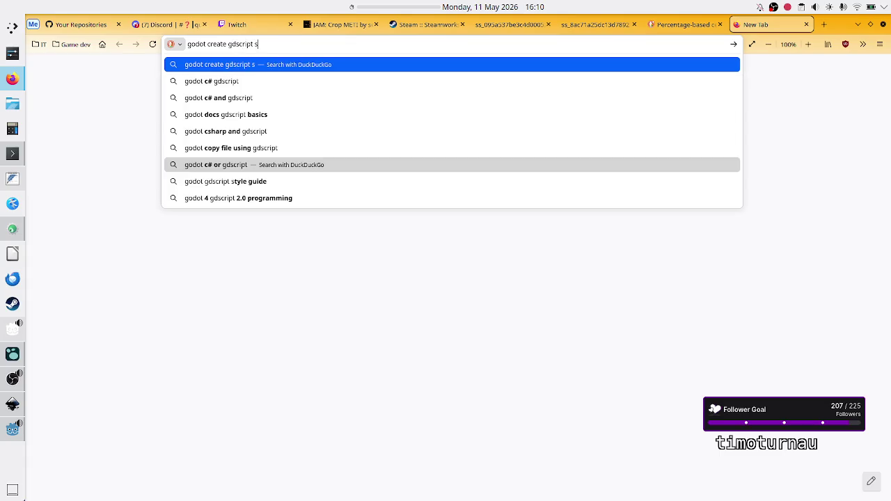
{"action": "key", "text": "BackSpace"}
{"action": "type", "text": "plugins"}
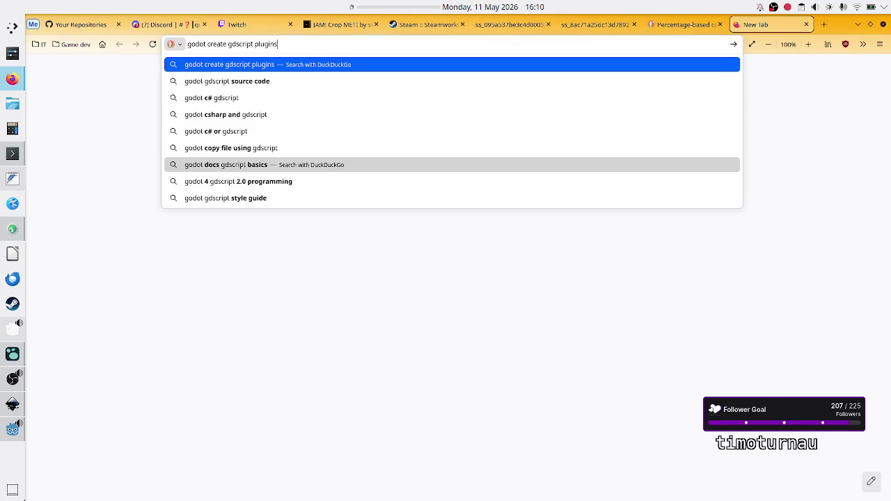
{"action": "key", "text": "Return"}
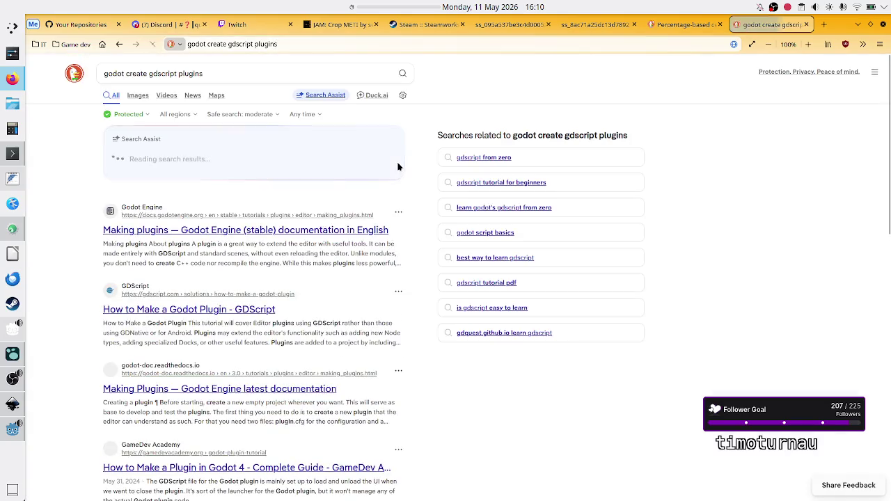
Open the Making plugins result and read the Creating a plugin intro about plugin.cfg
{"action": "left_click", "coordinate": [266, 229]}
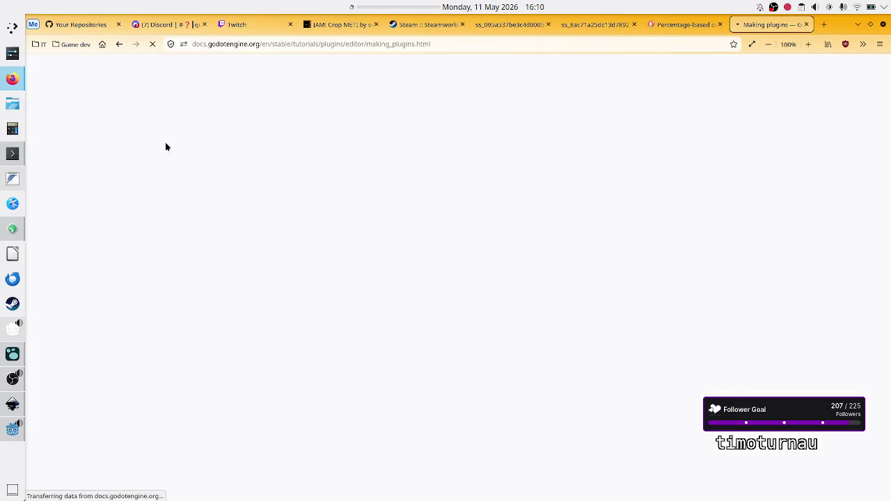
{"action": "scroll", "coordinate": [509, 290], "scroll_direction": "down", "scroll_amount": 2}
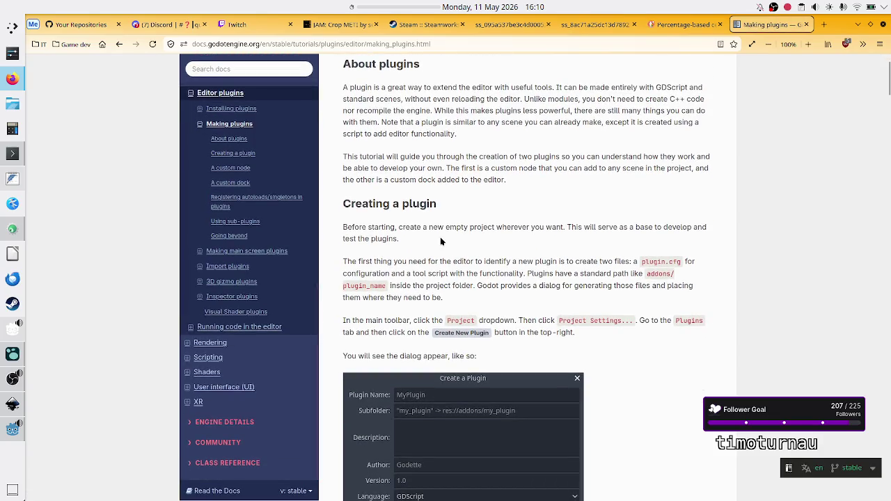
{"action": "left_click_drag", "start_coordinate": [441, 228], "coordinate": [564, 227]}
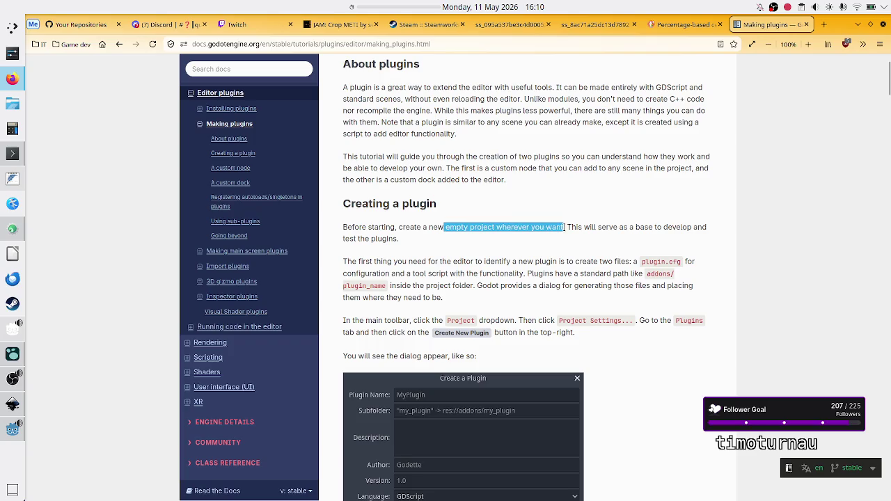
{"action": "left_click", "coordinate": [564, 227]}
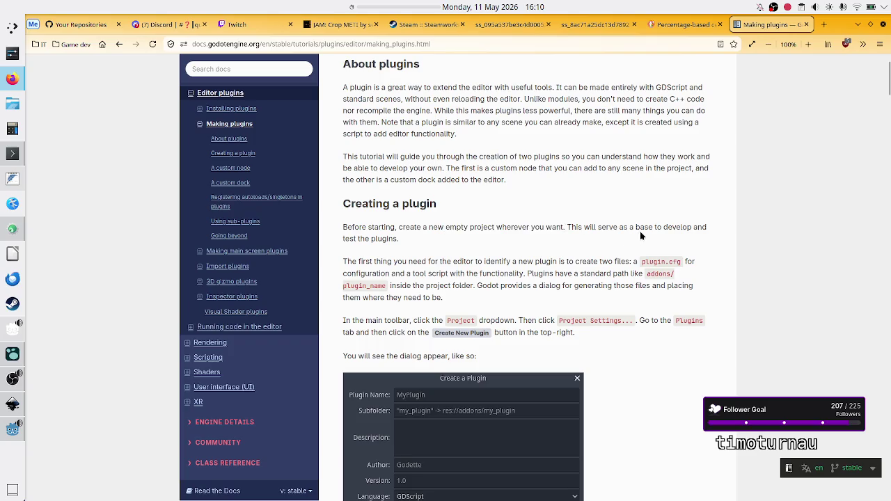
{"action": "mouse_move", "coordinate": [632, 228]}
{"action": "left_mouse_down"}
{"action": "mouse_move", "coordinate": [670, 228]}
{"action": "mouse_move", "coordinate": [373, 239]}
{"action": "mouse_move", "coordinate": [396, 239]}
{"action": "mouse_move", "coordinate": [412, 259]}
{"action": "mouse_move", "coordinate": [487, 257]}
{"action": "left_mouse_up"}
{"action": "left_click", "coordinate": [394, 238]}
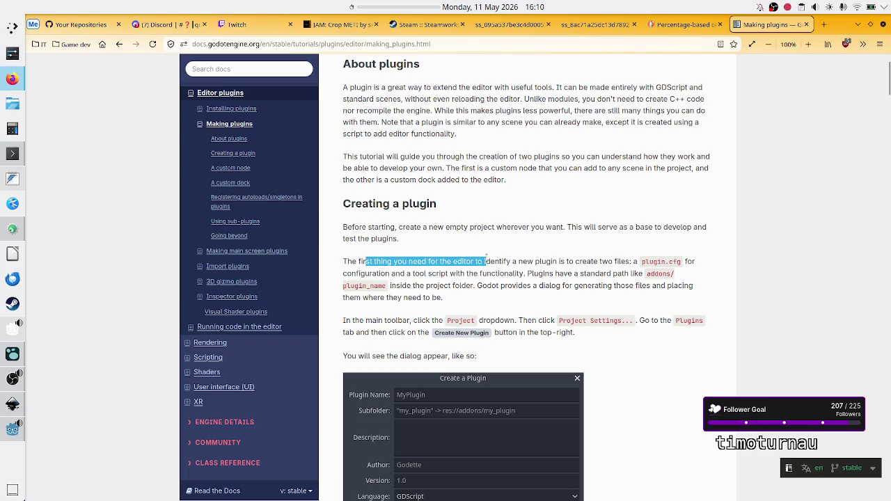
{"action": "left_click", "coordinate": [486, 259]}
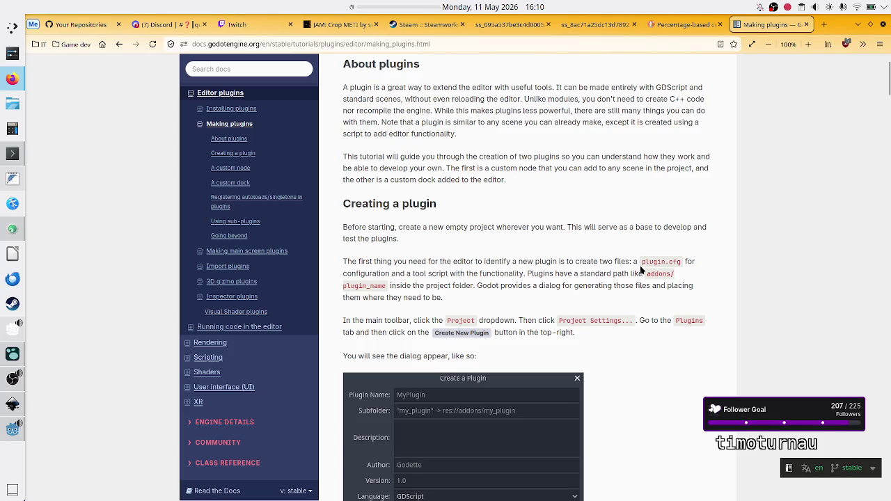
{"action": "left_click_drag", "start_coordinate": [641, 264], "coordinate": [692, 264]}
{"action": "left_click", "coordinate": [691, 265]}
Read about the plugin-generating dialog and where its files go, then return to the Godot editor
{"action": "double_click", "coordinate": [500, 274]}
{"action": "double_click", "coordinate": [444, 284]}
{"action": "left_click", "coordinate": [524, 286]}
{"action": "left_click_drag", "start_coordinate": [507, 290], "coordinate": [626, 287]}
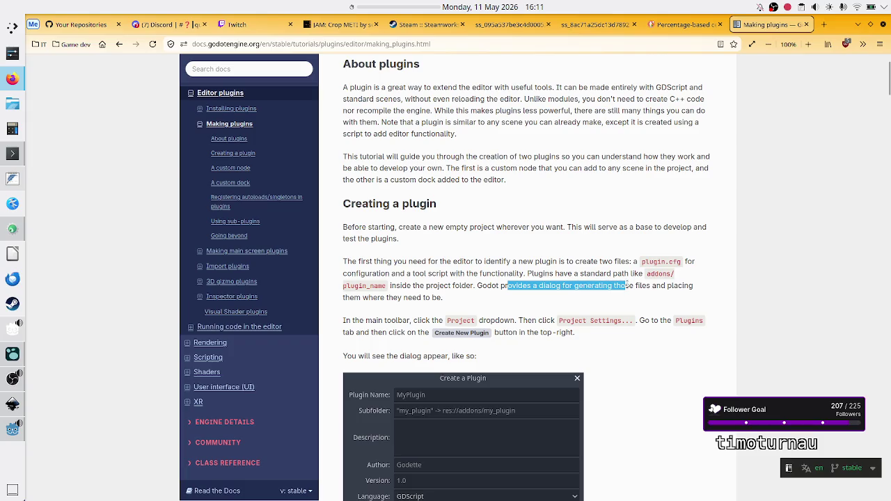
{"action": "left_click", "coordinate": [657, 285]}
{"action": "left_click_drag", "start_coordinate": [388, 298], "coordinate": [443, 294]}
{"action": "left_click", "coordinate": [443, 294]}
{"action": "scroll", "coordinate": [428, 362], "scroll_direction": "down", "scroll_amount": 1}
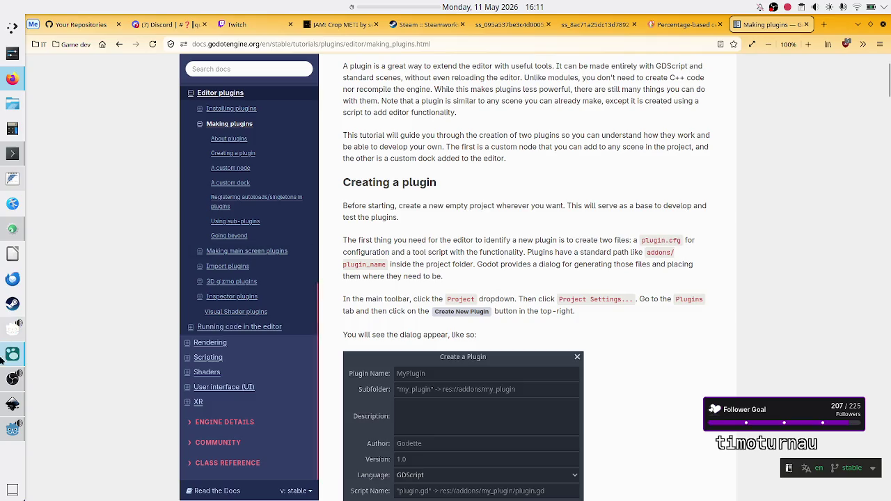
{"action": "left_click", "coordinate": [12, 426]}
{"action": "left_click", "coordinate": [67, 37]}
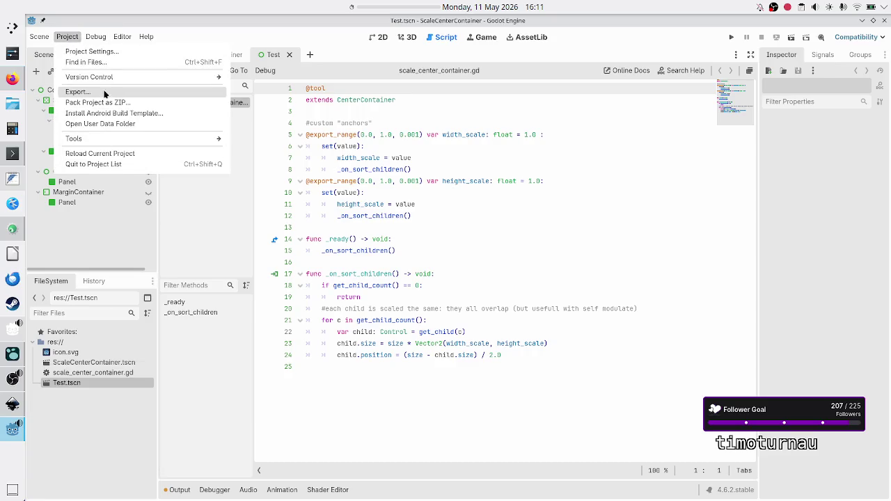
Open Create New Plugin from Project Settings' Plugins tab, briefly checking the docs in between
{"action": "left_click", "coordinate": [109, 53]}
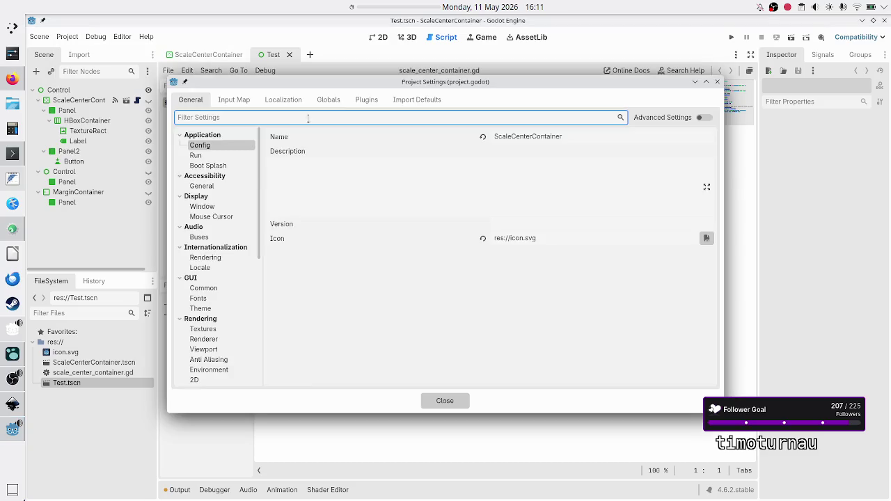
{"action": "left_click", "coordinate": [367, 98]}
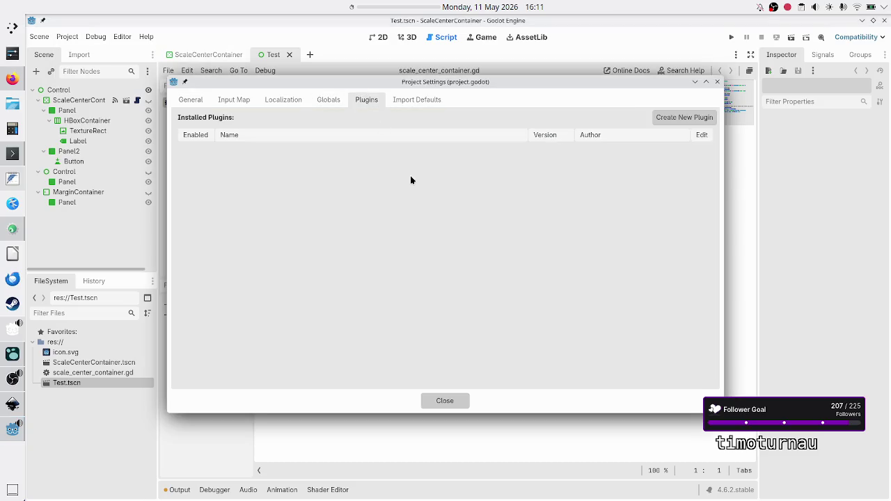
{"action": "left_click", "coordinate": [699, 119]}
{"action": "key", "text": "alt+Tab"}
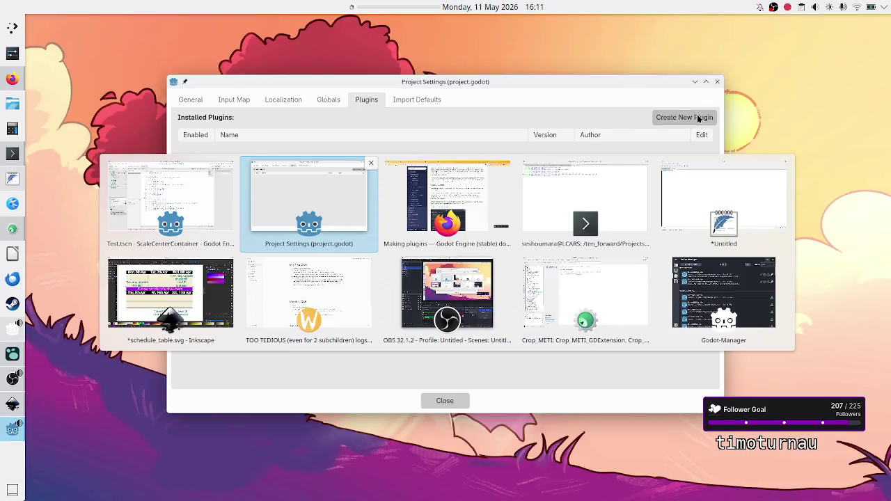
{"action": "key", "text": "alt+Tab"}
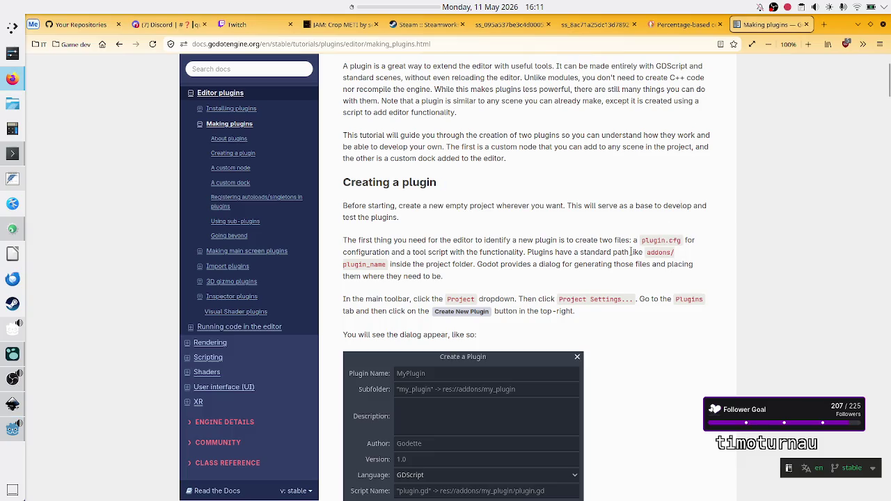
{"action": "scroll", "coordinate": [428, 304], "scroll_direction": "down", "scroll_amount": 4}
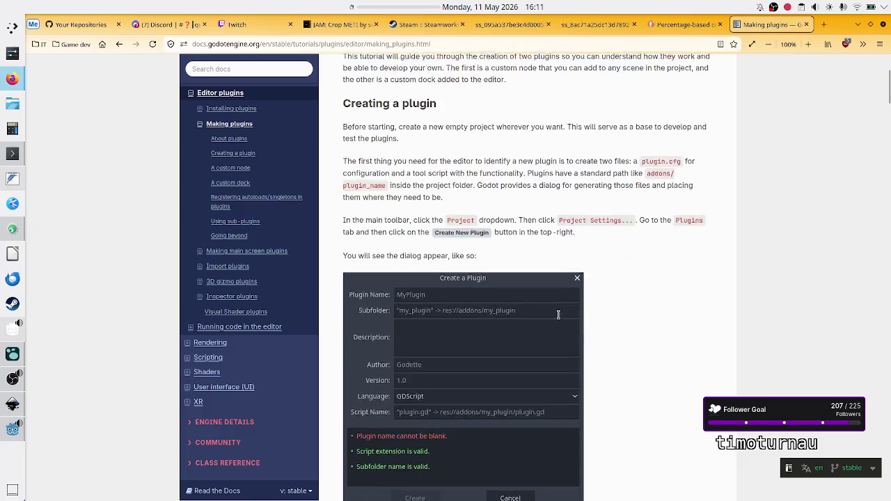
{"action": "key", "text": "alt+Tab"}
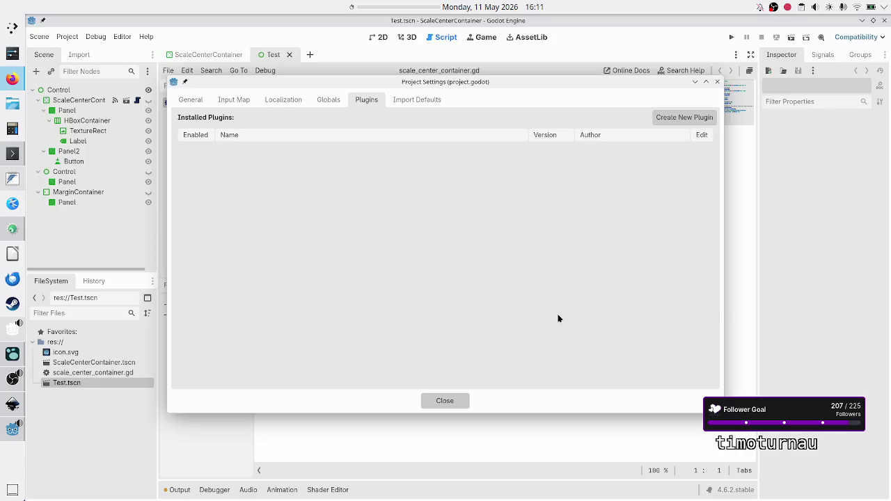
{"action": "left_click", "coordinate": [688, 117]}
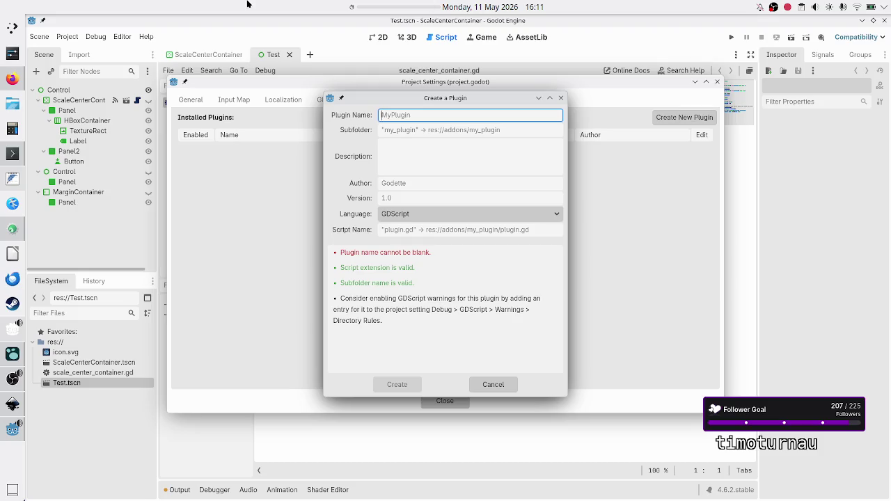
Copy 'ScaleCenterContainer' from the notes and paste it into the Plugin Name field
{"action": "left_click", "coordinate": [12, 178]}
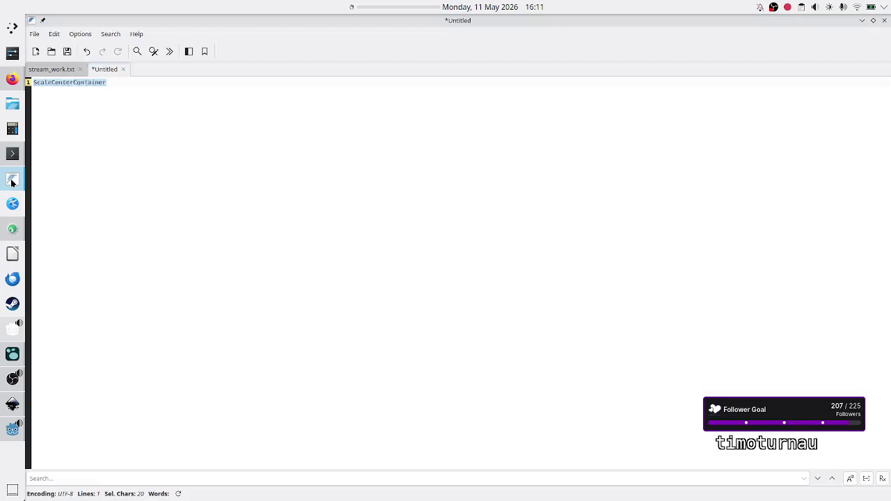
{"action": "right_click", "coordinate": [83, 82]}
{"action": "left_click", "coordinate": [116, 129]}
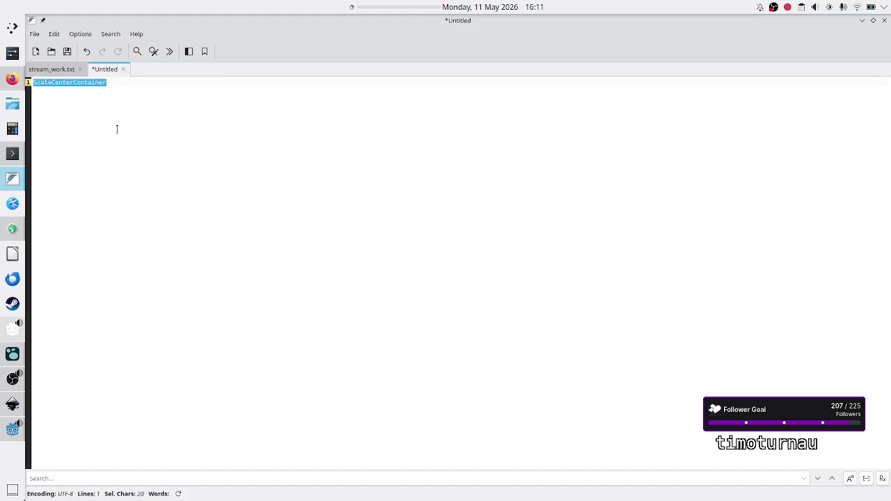
{"action": "left_click", "coordinate": [862, 20]}
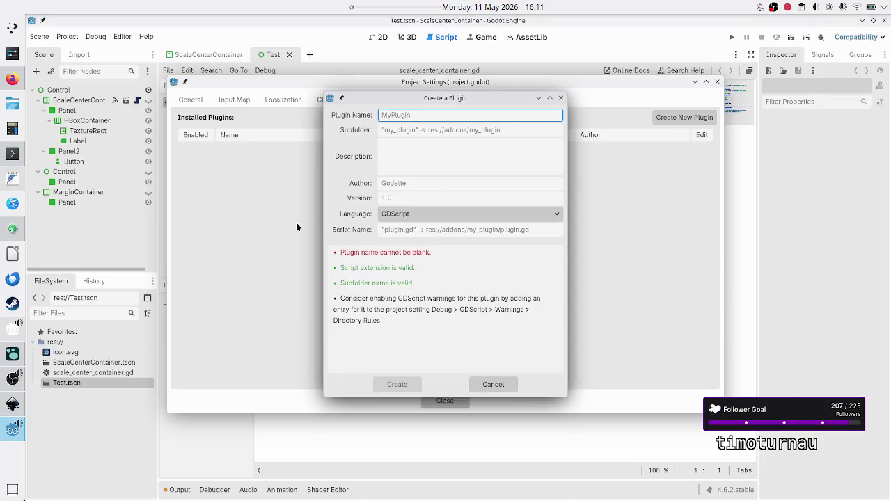
{"action": "left_click", "coordinate": [415, 116]}
{"action": "key", "text": "ctrl+v"}
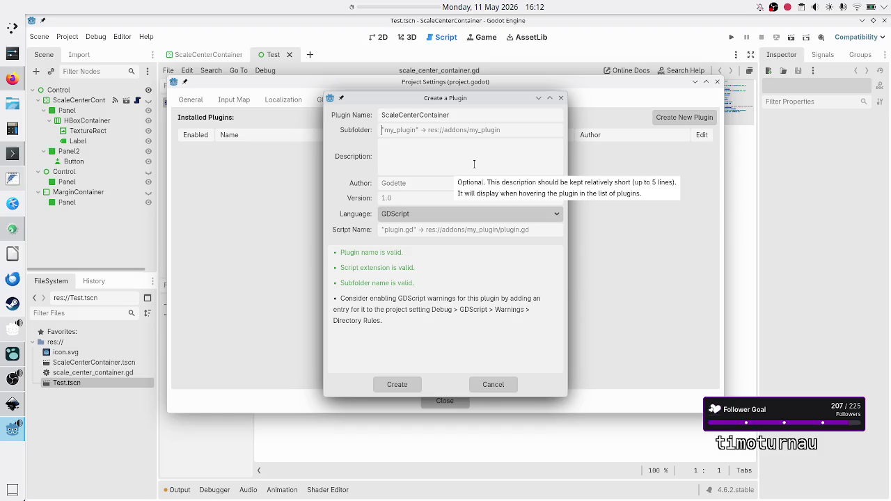
{"action": "left_click", "coordinate": [12, 153]}
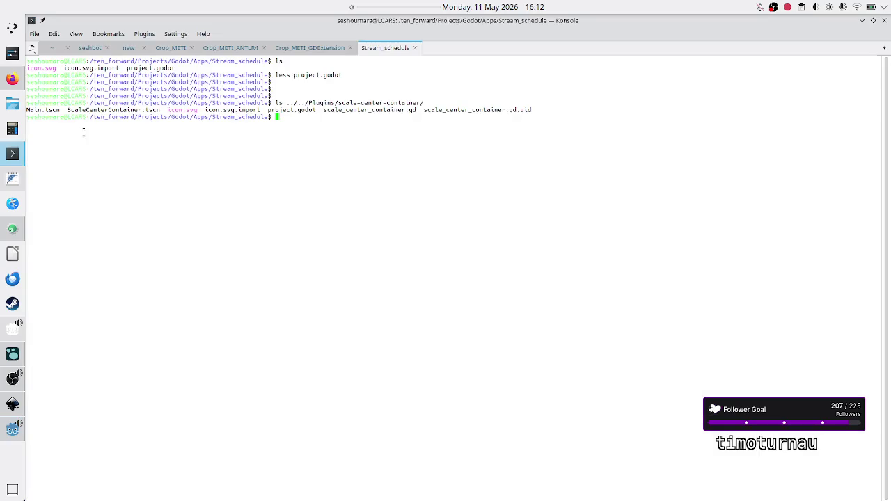
List the FWC-assistant project's addons folder in Konsole, showing gut and script-dock
{"action": "type", "text": "ls "}
{"action": "type", "text": ".."}
{"action": "type", "text": "/../"}
{"action": "key", "text": "BackSpace"}
{"action": "key", "text": "BackSpace"}
{"action": "key", "text": "BackSpace"}
{"action": "type", "text": "FW"}
{"action": "key", "text": "Tab"}
{"action": "type", "text": "add"}
{"action": "key", "text": "Tab"}
{"action": "key", "text": "Return"}
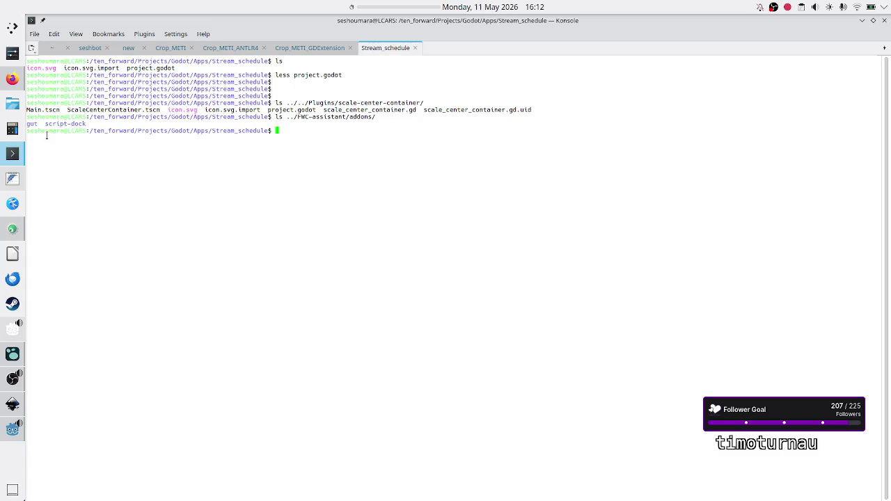
{"action": "left_click_drag", "start_coordinate": [39, 124], "coordinate": [26, 125]}
{"action": "left_click", "coordinate": [137, 151]}
List Low-Level-Hero's addons folder (gut, kanban_tasks), then go back to Godot's plugin form
{"action": "type", "text": "ls ../"}
{"action": "type", "text": "../"}
{"action": "type", "text": "Games/Lo"}
{"action": "key", "text": "Tab"}
{"action": "type", "text": "/add"}
{"action": "key", "text": "Tab"}
{"action": "key", "text": "Return"}
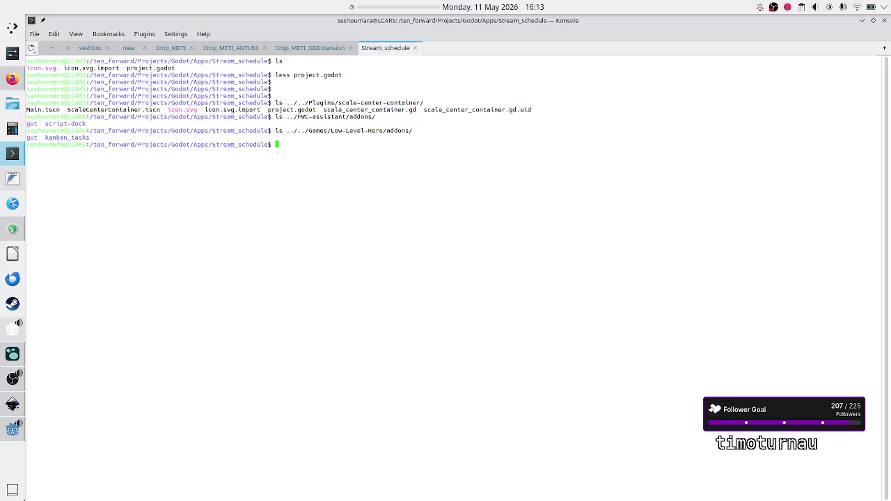
{"action": "key", "text": "alt+Tab"}
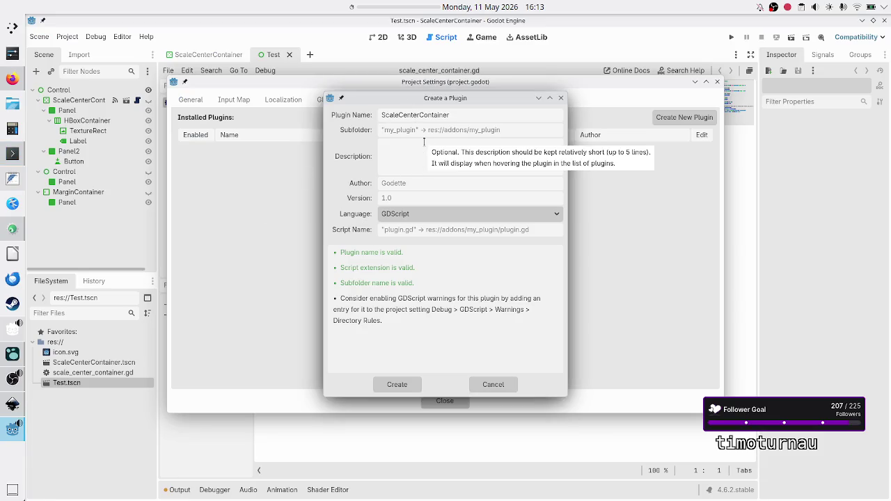
Paste the plugin name into Subfolder and edit it to scale_center_container
{"action": "key", "text": "ctrl+v"}
{"action": "key", "text": "Delete"}
{"action": "type", "text": "scale_"}
{"action": "key", "text": "Delete"}
{"action": "type", "text": "c"}
{"action": "key", "text": "Delete"}
{"action": "type", "text": "_c"}
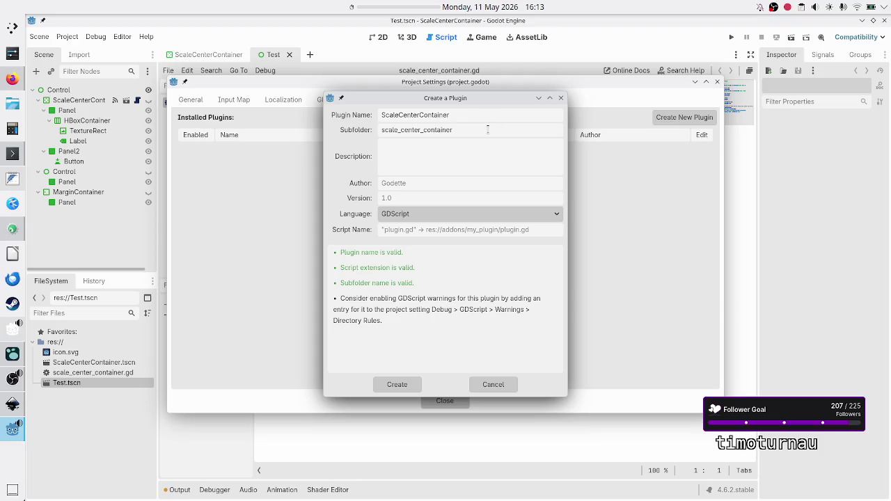
{"action": "key", "text": "shift+Right"}
{"action": "key", "text": "shift+Right"}
{"action": "key", "text": "shift+Right"}
{"action": "key", "text": "Left"}
{"action": "left_click", "coordinate": [427, 156]}
Write a description: children are sized as a percentage of the container, then centered; recommended with one child
{"action": "type", "text": "Un"}
{"action": "type", "text": "ke"}
{"action": "type", "text": "the re"}
{"action": "type", "text": "ct"}
{"action": "key", "text": "BackSpace"}
{"action": "key", "text": "BackSpace"}
{"action": "key", "text": "BackSpace"}
{"action": "type", "text": "CenterCont"}
{"action": "type", "text": "ainer which "}
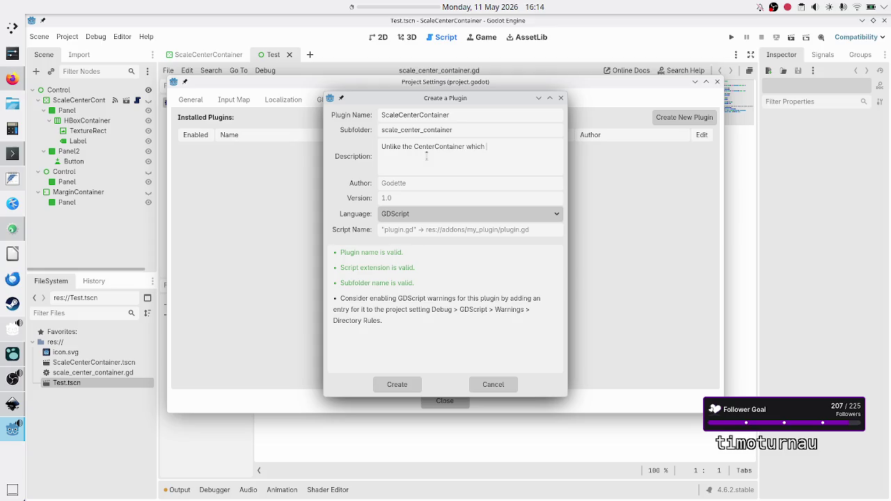
{"action": "type", "text": "uses the "}
{"action": "type", "text": "mini"}
{"action": "type", "text": "mum "}
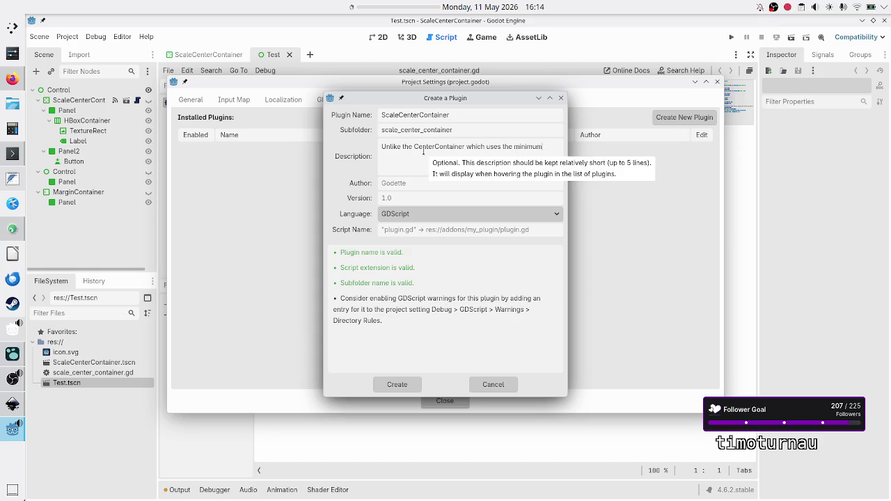
{"action": "type", "text": "size f"}
{"action": "type", "text": "or the childre"}
{"action": "type", "text": "n"}
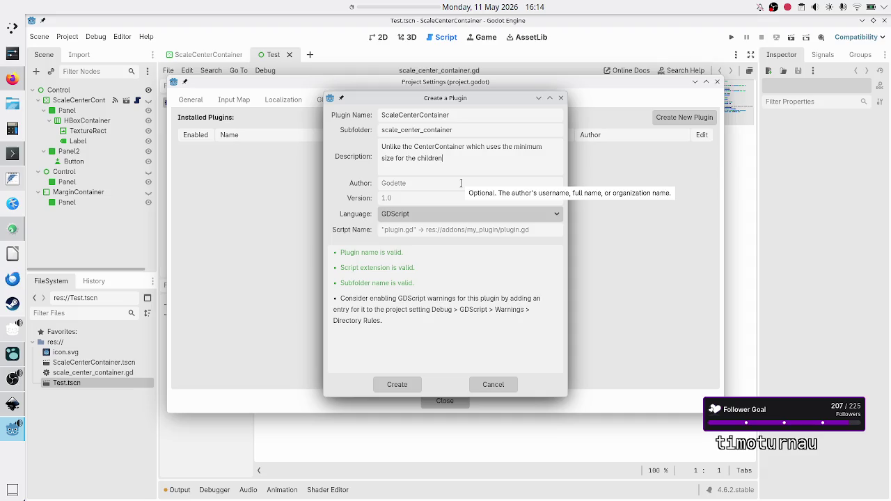
{"action": "type", "text": " when centeri"}
{"action": "type", "text": "ng, the ScaleCenterCont"}
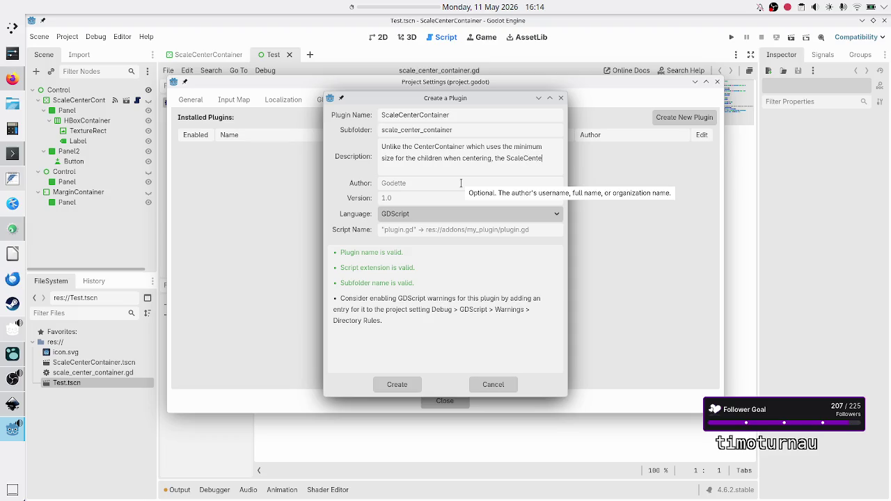
{"action": "type", "text": "ainer "}
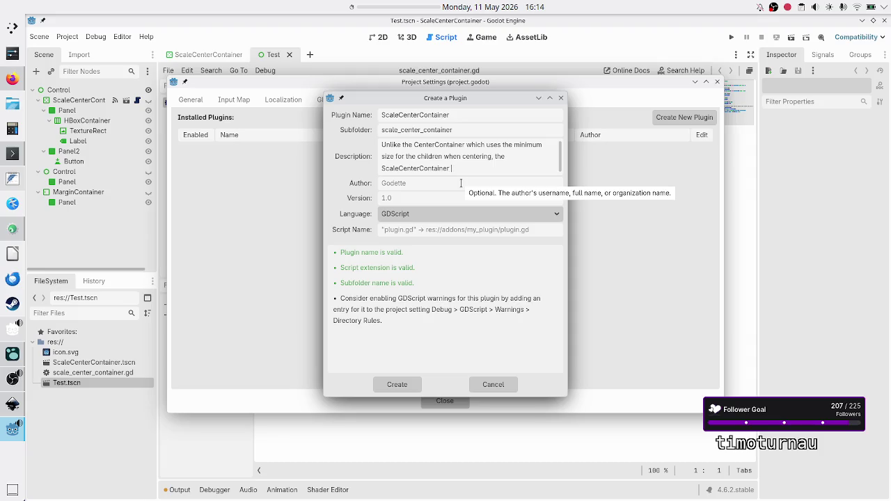
{"action": "type", "text": "allows you "}
{"action": "type", "text": "to "}
{"action": "type", "text": "specify in "}
{"action": "type", "text": "percentage"}
{"action": "type", "text": " how"}
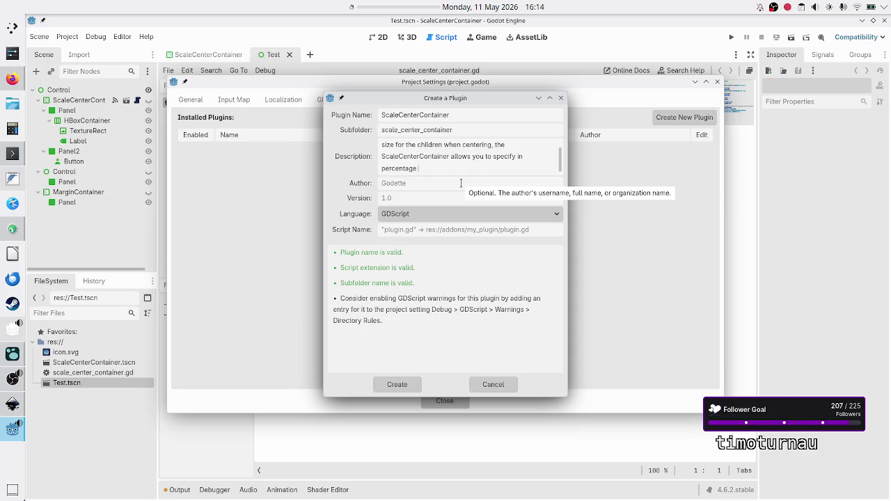
{"action": "key", "text": "BackSpace"}
{"action": "key", "text": "BackSpace"}
{"action": "key", "text": "BackSpace"}
{"action": "key", "text": "BackSpace"}
{"action": "key", "text": "BackSpace"}
{"action": "key", "text": "BackSpace"}
{"action": "type", "text": "the size "}
{"action": "type", "text": "of "}
{"action": "type", "text": "the ch"}
{"action": "type", "text": "il"}
{"action": "type", "text": "dren"}
{"action": "type", "text": "as "}
{"action": "type", "text": "procentage"}
{"action": "type", "text": " o"}
{"action": "key", "text": "BackSpace"}
{"action": "key", "text": "BackSpace"}
{"action": "key", "text": "BackSpace"}
{"action": "type", "text": "percentage "}
{"action": "type", "text": "of the size of"}
{"action": "type", "text": " the container"}
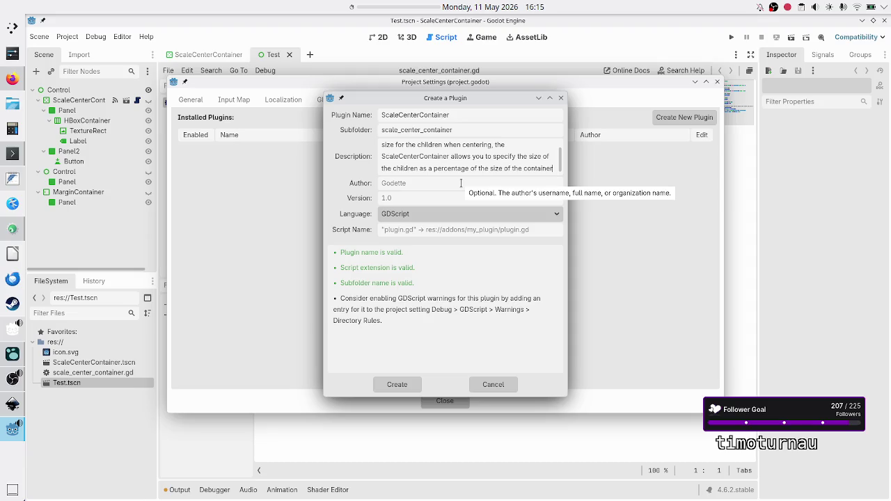
{"action": "type", "text": ", then"}
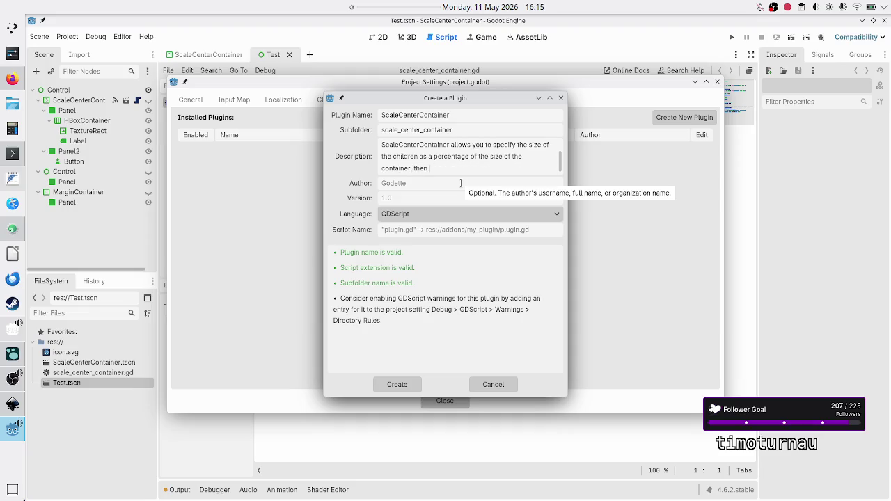
{"action": "key", "text": "BackSpace"}
{"action": "key", "text": "BackSpace"}
{"action": "key", "text": "BackSpace"}
{"action": "key", "text": "BackSpace"}
{"action": "type", "text": ". Then the centering take"}
{"action": "type", "text": "s place."}
{"action": "key", "text": "Return"}
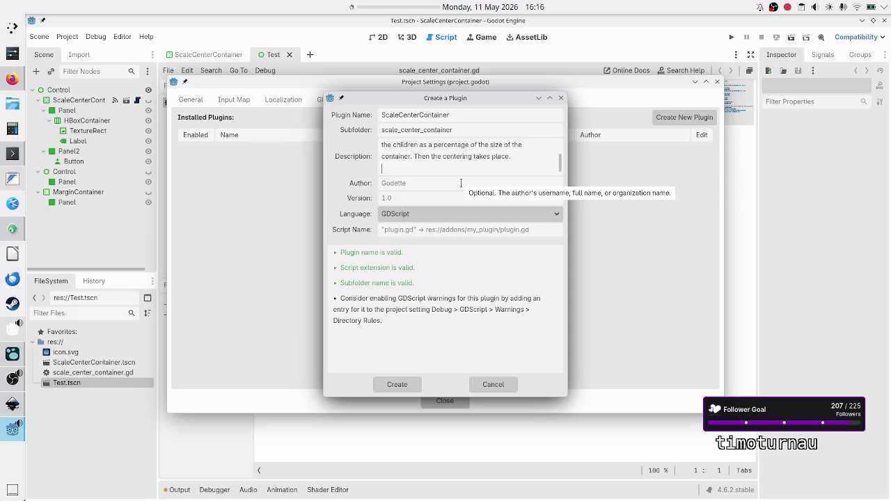
{"action": "type", "text": "Recomme"}
{"action": "type", "text": "nded "}
{"action": "type", "text": "to use"}
{"action": "type", "text": "with only one child."}
Enter the author's username and version 0.1, then create the plugin
{"action": "left_click", "coordinate": [461, 183]}
{"action": "type", "text": "seshoumara"}
{"action": "left_click", "coordinate": [421, 198]}
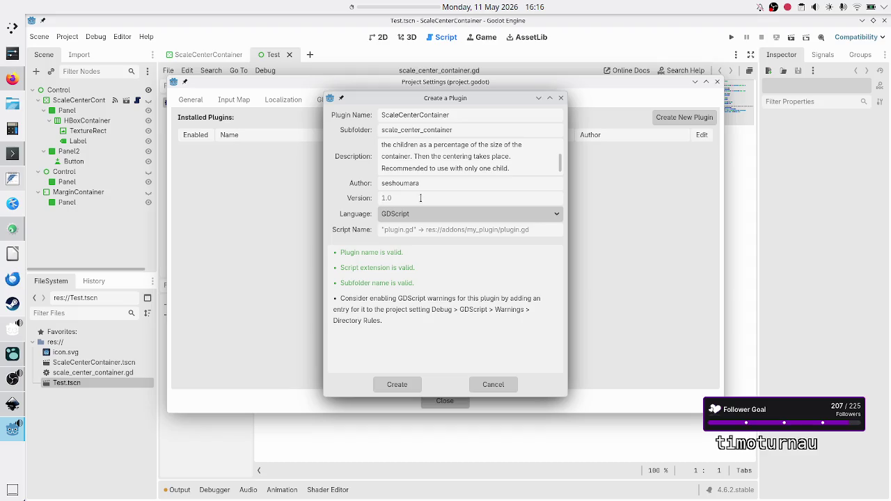
{"action": "type", "text": "0.1"}
{"action": "left_click", "coordinate": [400, 384]}
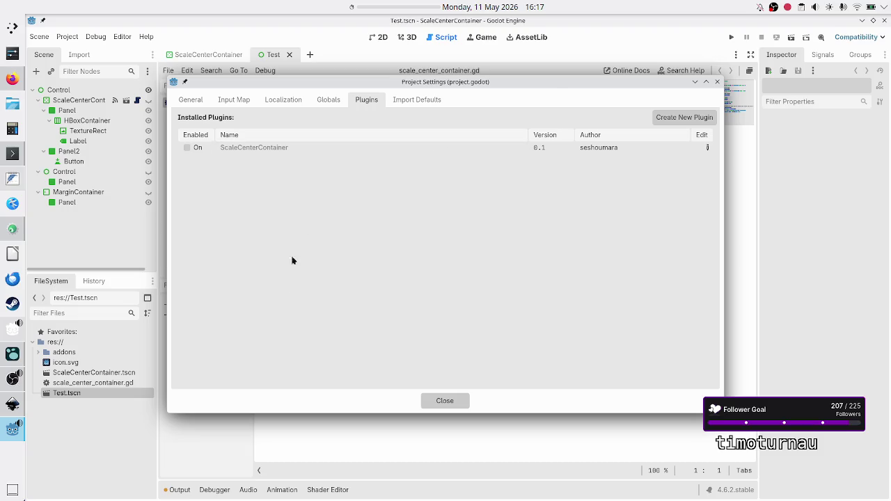
Close Project Settings, review addons/scale_center_container/plugin.cfg, then open scale_center_container.gd
{"action": "left_click", "coordinate": [447, 399]}
{"action": "left_click", "coordinate": [37, 352]}
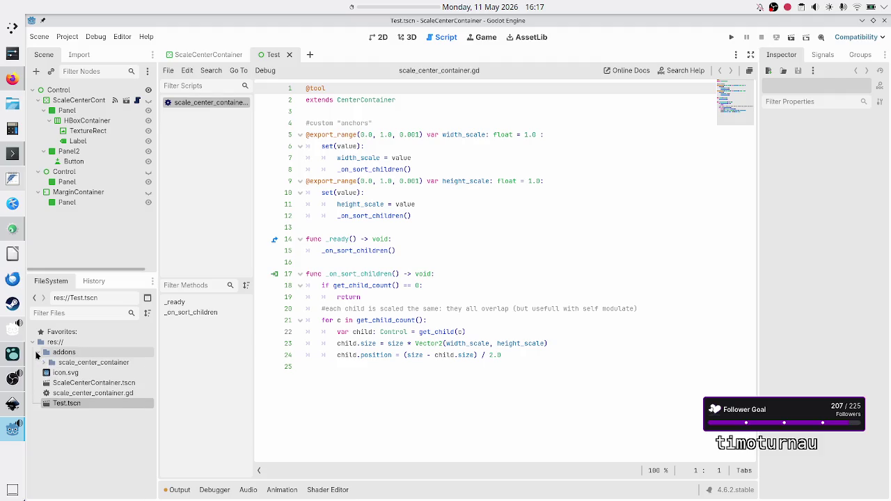
{"action": "left_click", "coordinate": [43, 363]}
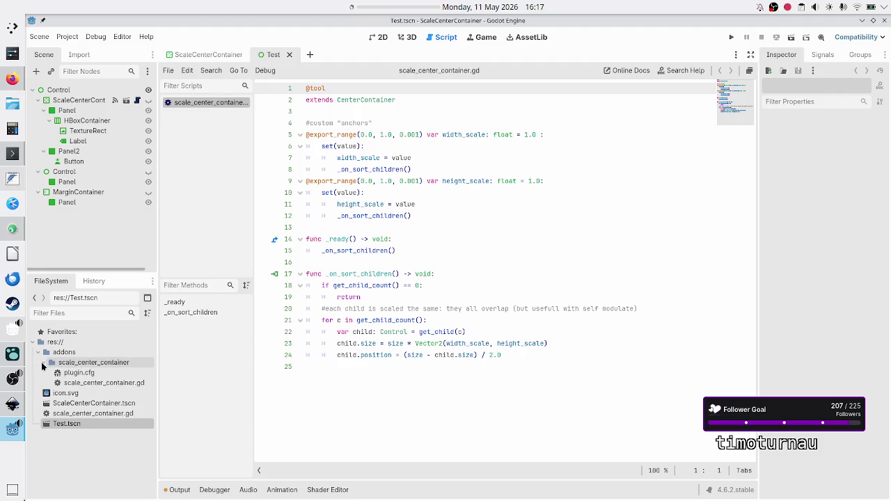
{"action": "left_click", "coordinate": [92, 374]}
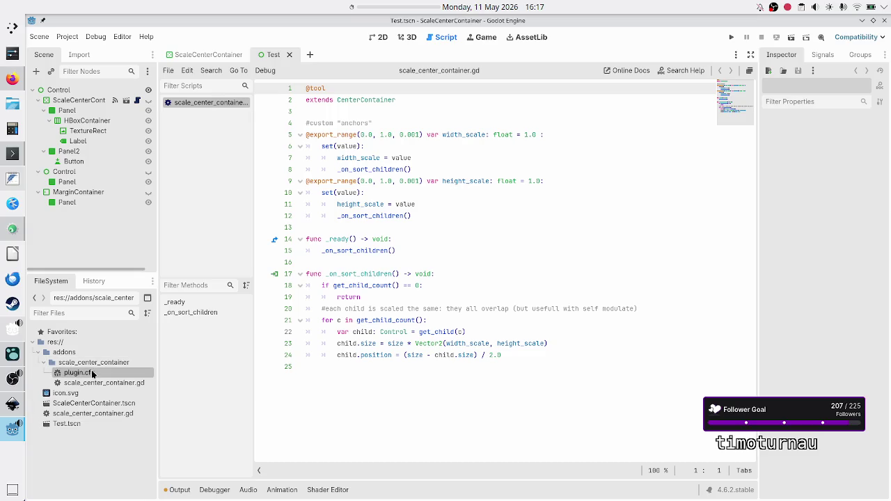
{"action": "double_click", "coordinate": [92, 374]}
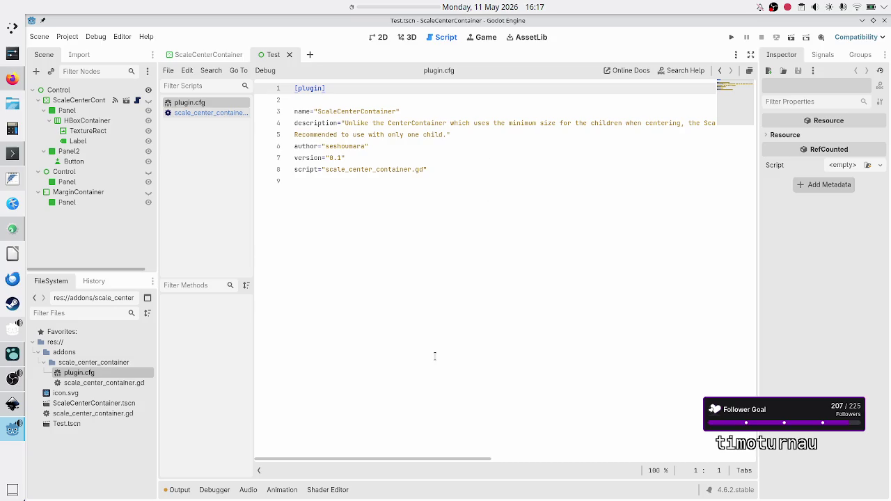
{"action": "mouse_move", "coordinate": [353, 458]}
{"action": "left_mouse_down"}
{"action": "mouse_move", "coordinate": [674, 463]}
{"action": "mouse_move", "coordinate": [324, 452]}
{"action": "left_mouse_up"}
{"action": "left_click", "coordinate": [465, 135]}
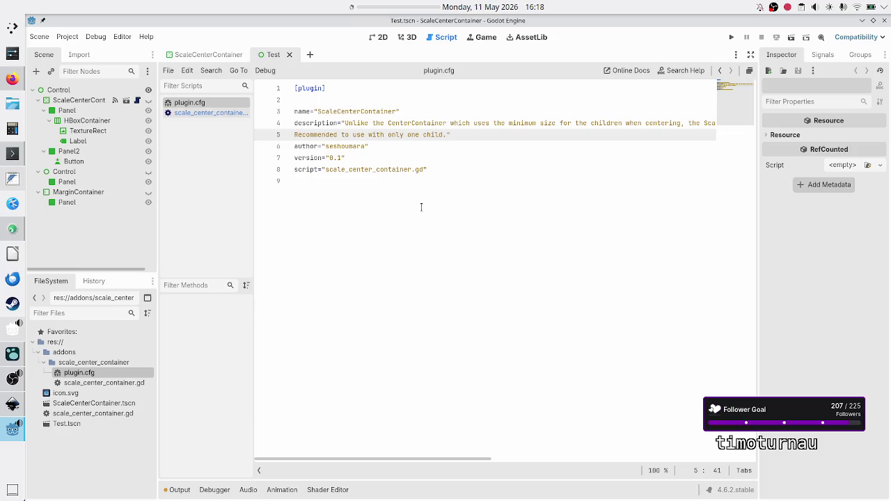
{"action": "mouse_move", "coordinate": [374, 459]}
{"action": "left_mouse_down"}
{"action": "mouse_move", "coordinate": [497, 451]}
{"action": "mouse_move", "coordinate": [557, 427]}
{"action": "mouse_move", "coordinate": [672, 411]}
{"action": "mouse_move", "coordinate": [626, 425]}
{"action": "mouse_move", "coordinate": [512, 430]}
{"action": "mouse_move", "coordinate": [306, 418]}
{"action": "mouse_move", "coordinate": [270, 328]}
{"action": "left_mouse_up"}
{"action": "left_click", "coordinate": [97, 385]}
{"action": "double_click", "coordinate": [103, 384]}
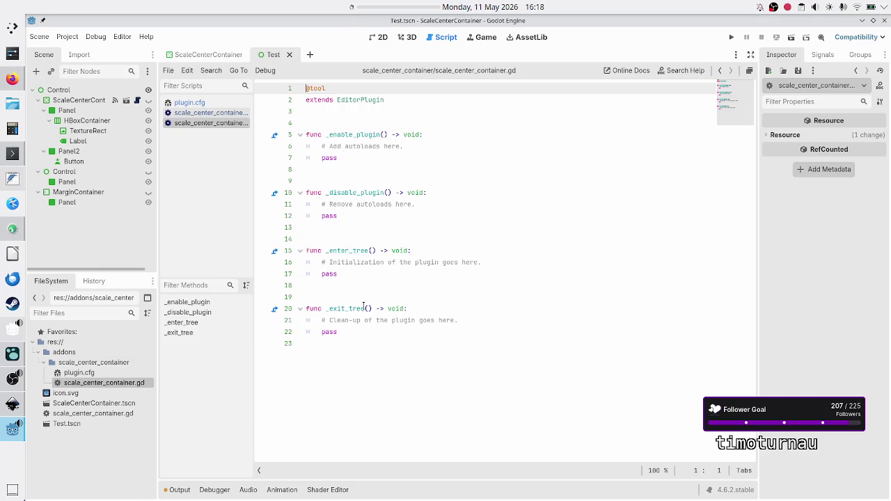
Place the cursor at the end of the template scale_center_container.gd script
{"action": "left_click", "coordinate": [335, 371]}
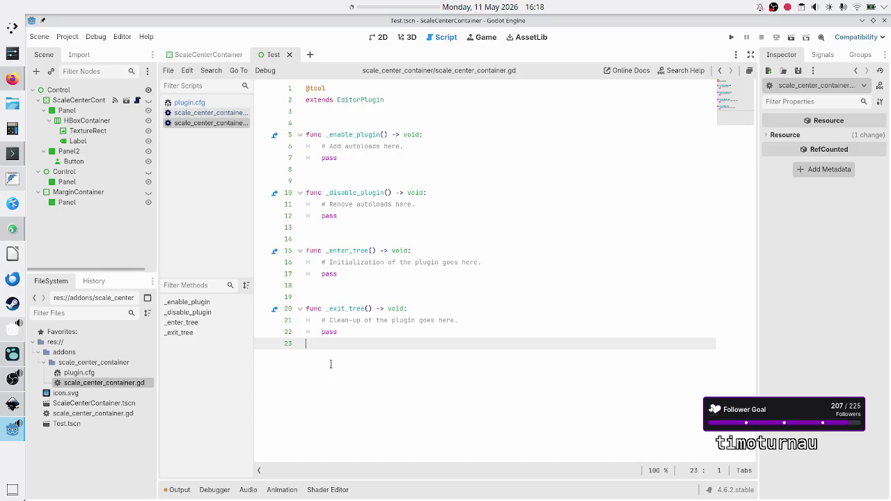
{"action": "left_click", "coordinate": [12, 79]}
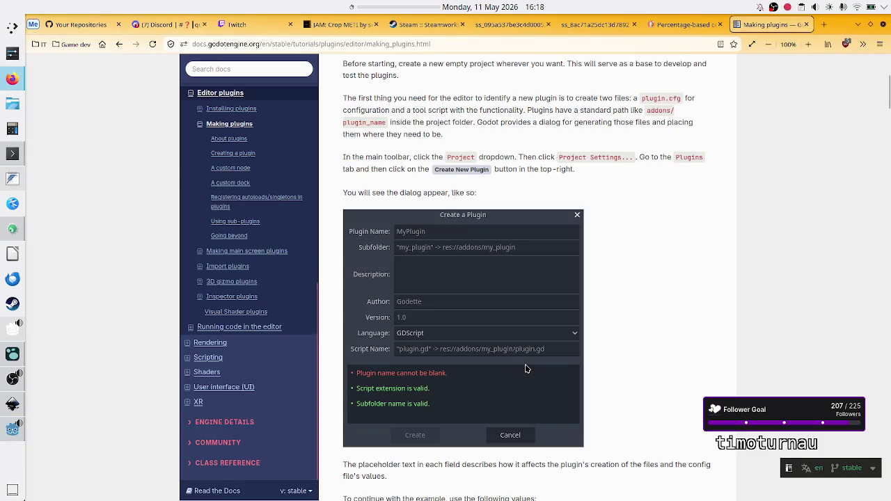
{"action": "scroll", "coordinate": [527, 369], "scroll_direction": "down", "scroll_amount": 5}
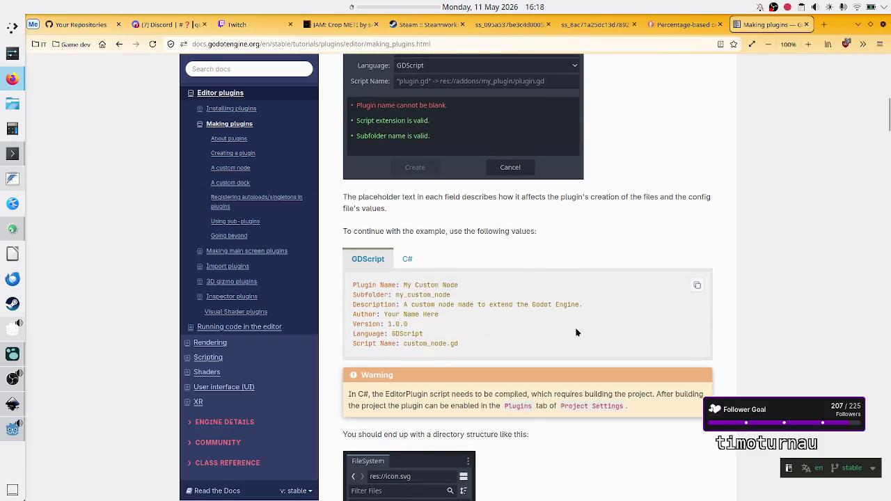
{"action": "scroll", "coordinate": [525, 329], "scroll_direction": "down", "scroll_amount": 5}
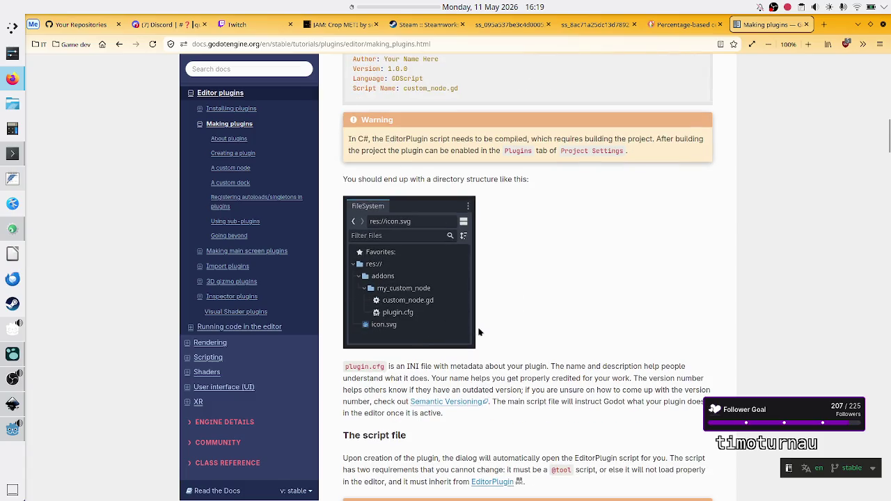
{"action": "scroll", "coordinate": [488, 348], "scroll_direction": "down", "scroll_amount": 3}
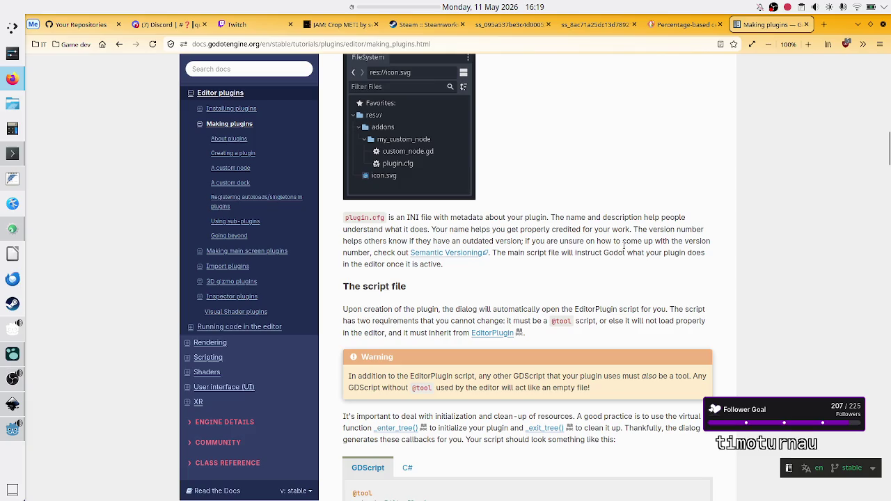
{"action": "scroll", "coordinate": [419, 371], "scroll_direction": "down", "scroll_amount": 4}
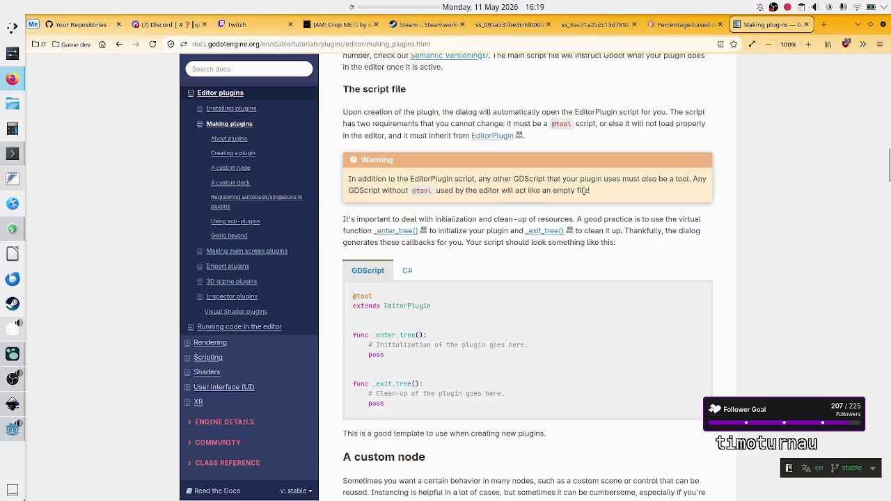
{"action": "left_click_drag", "start_coordinate": [387, 190], "coordinate": [456, 190]}
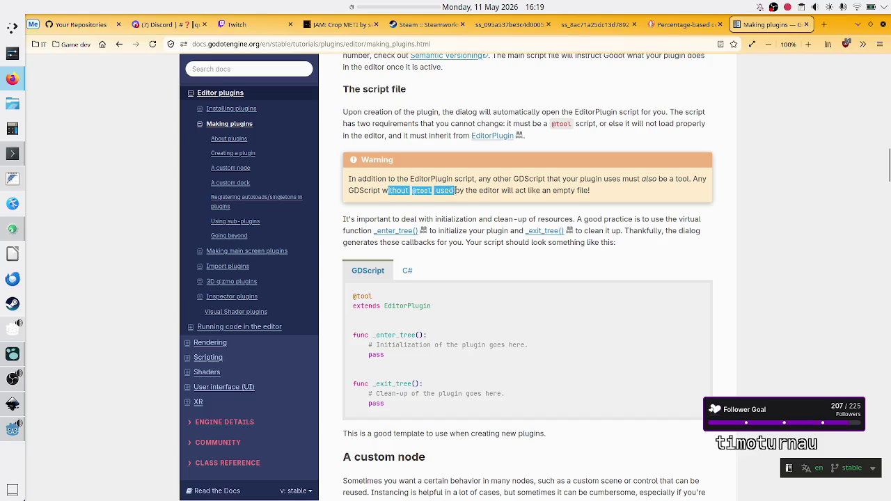
{"action": "left_click", "coordinate": [455, 191]}
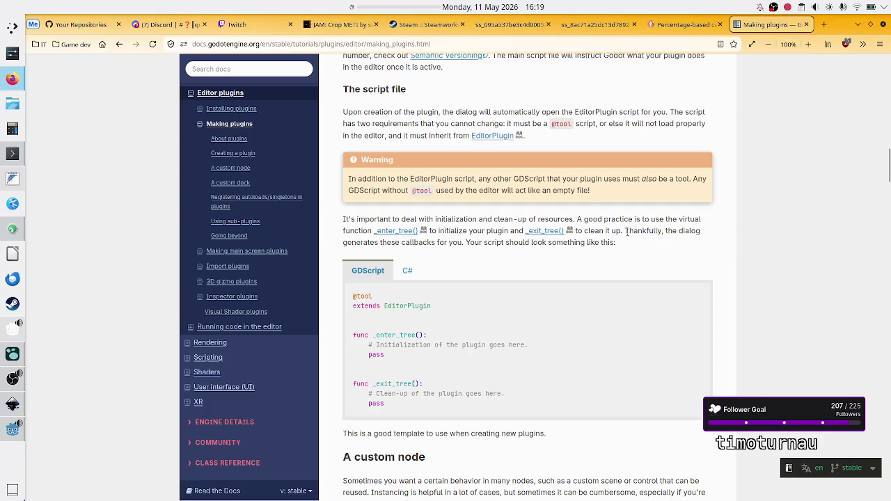
{"action": "double_click", "coordinate": [548, 218]}
{"action": "scroll", "coordinate": [463, 299], "scroll_direction": "down", "scroll_amount": 1}
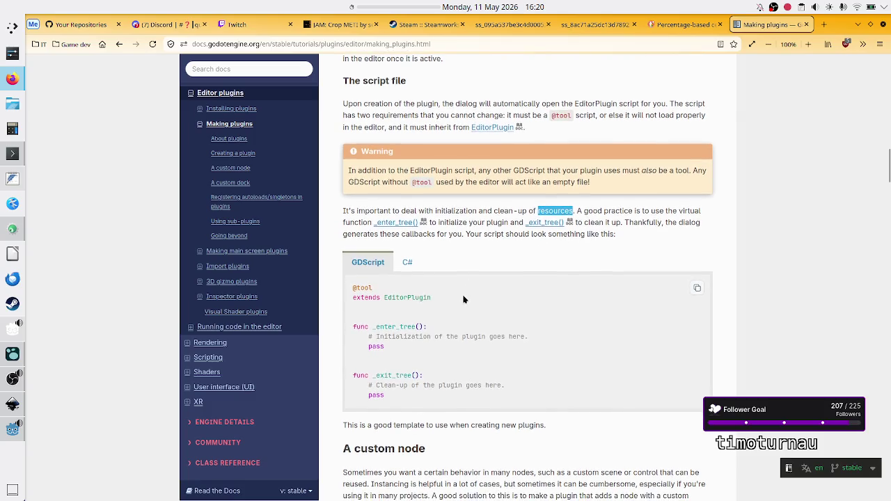
{"action": "scroll", "coordinate": [464, 300], "scroll_direction": "down", "scroll_amount": 5}
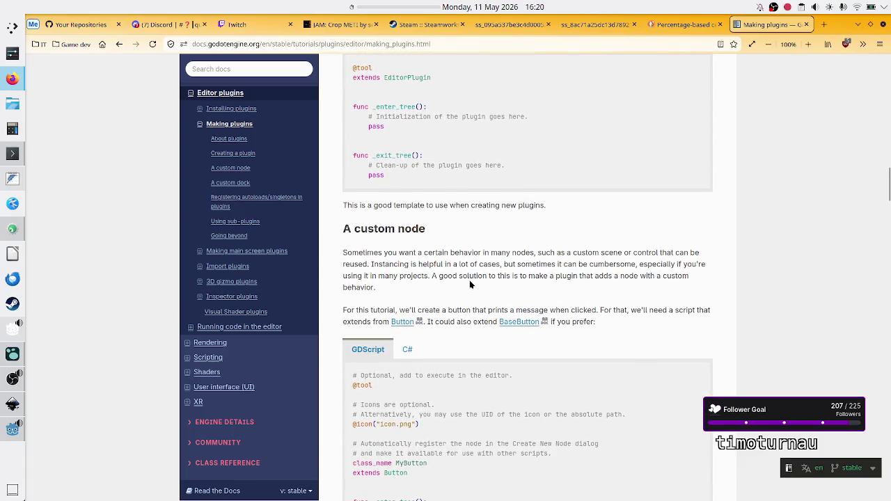
{"action": "scroll", "coordinate": [469, 284], "scroll_direction": "down", "scroll_amount": 2}
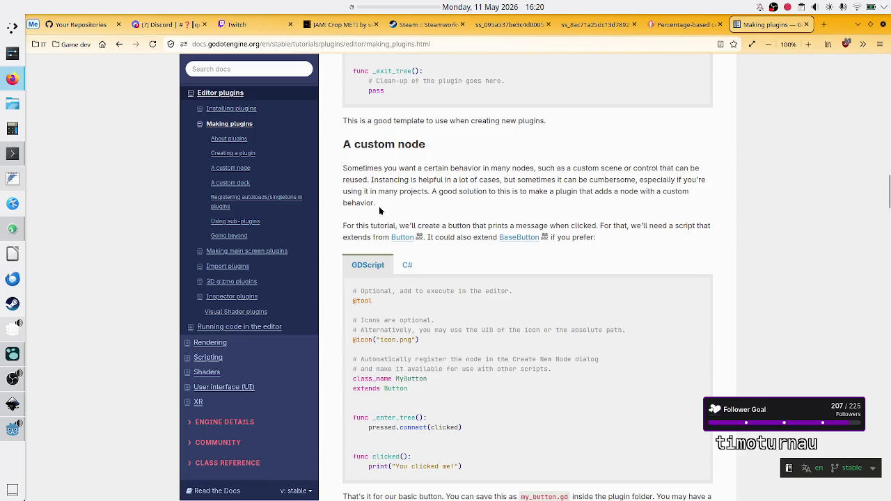
{"action": "mouse_move", "coordinate": [375, 201]}
{"action": "left_mouse_down"}
{"action": "mouse_move", "coordinate": [346, 179]}
{"action": "mouse_move", "coordinate": [362, 176]}
{"action": "left_mouse_up"}
{"action": "left_click", "coordinate": [363, 174]}
{"action": "double_click", "coordinate": [645, 168]}
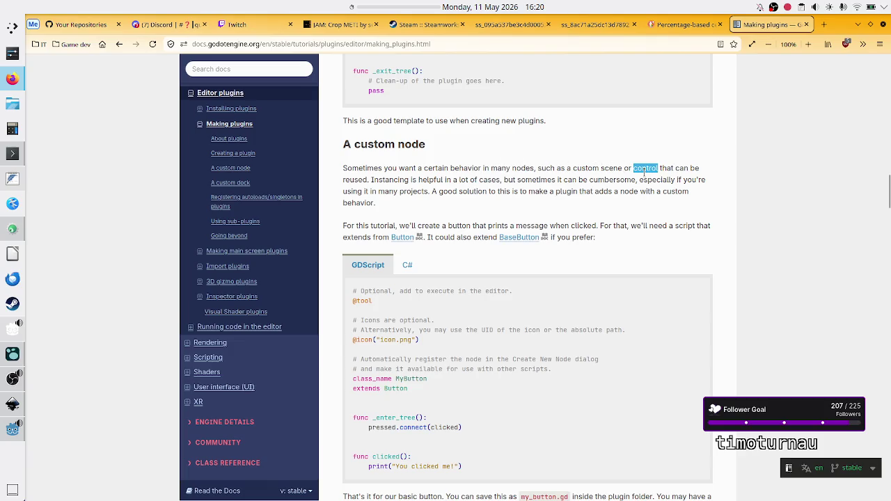
{"action": "double_click", "coordinate": [353, 183]}
{"action": "left_click_drag", "start_coordinate": [400, 180], "coordinate": [492, 180]}
{"action": "left_click", "coordinate": [512, 180]}
{"action": "left_click_drag", "start_coordinate": [384, 191], "coordinate": [426, 191]}
{"action": "left_click", "coordinate": [426, 191]}
{"action": "left_click_drag", "start_coordinate": [566, 195], "coordinate": [604, 195]}
{"action": "left_click", "coordinate": [605, 195]}
{"action": "left_click_drag", "start_coordinate": [625, 192], "coordinate": [652, 192]}
{"action": "left_click", "coordinate": [652, 192]}
{"action": "double_click", "coordinate": [366, 202]}
{"action": "left_click", "coordinate": [448, 218]}
{"action": "scroll", "coordinate": [449, 268], "scroll_direction": "down", "scroll_amount": 1}
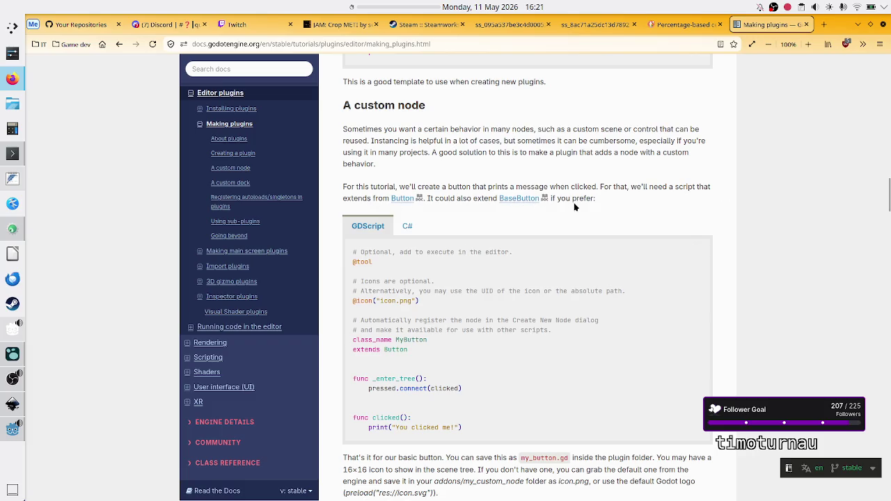
{"action": "double_click", "coordinate": [363, 261]}
{"action": "scroll", "coordinate": [408, 260], "scroll_direction": "up", "scroll_amount": 3}
{"action": "scroll", "coordinate": [427, 253], "scroll_direction": "up", "scroll_amount": 1}
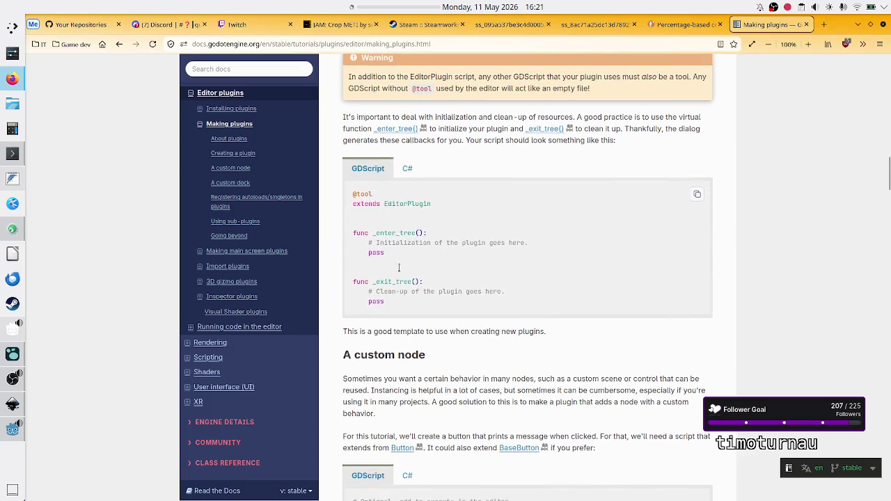
{"action": "scroll", "coordinate": [401, 268], "scroll_direction": "down", "scroll_amount": 2}
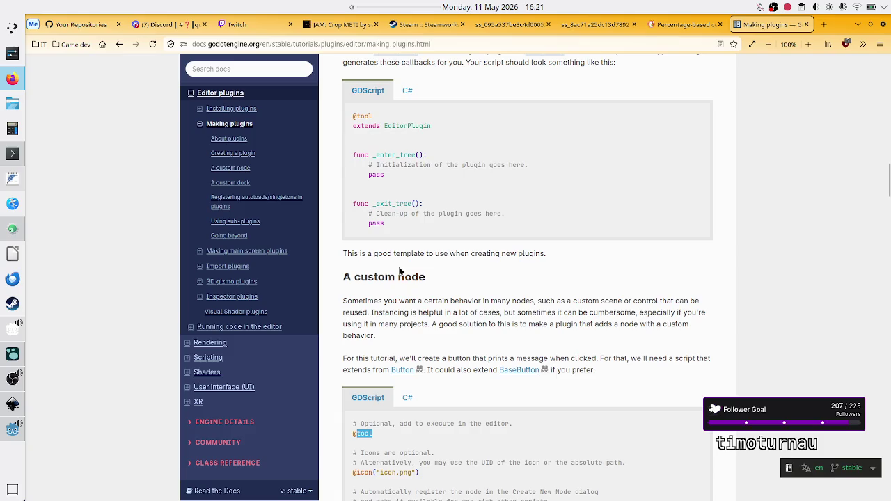
{"action": "scroll", "coordinate": [400, 271], "scroll_direction": "down", "scroll_amount": 1}
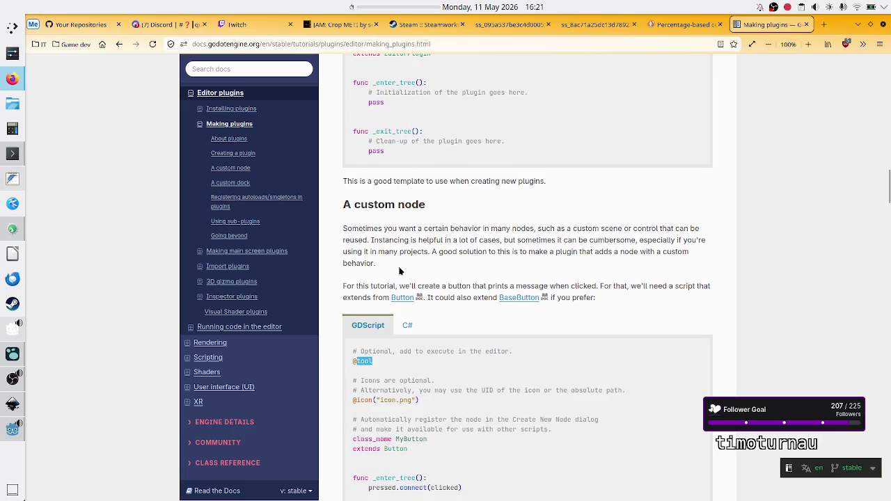
{"action": "scroll", "coordinate": [399, 268], "scroll_direction": "up", "scroll_amount": 1}
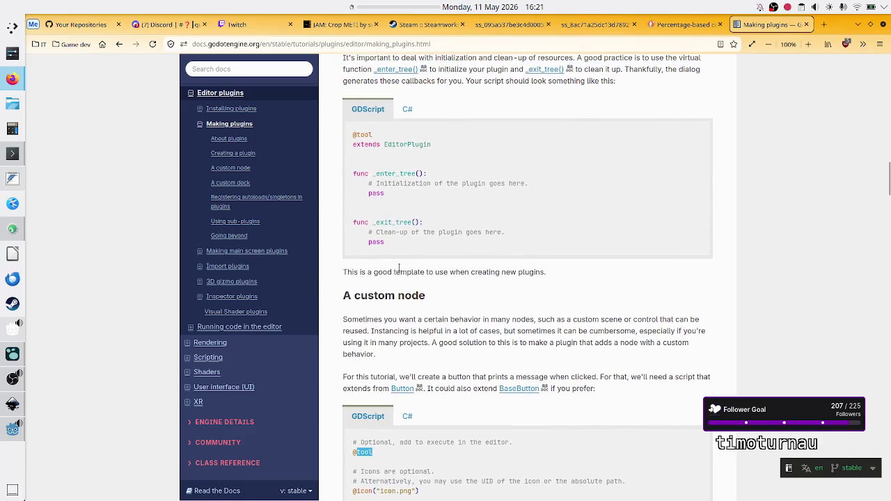
{"action": "scroll", "coordinate": [399, 268], "scroll_direction": "down", "scroll_amount": 3}
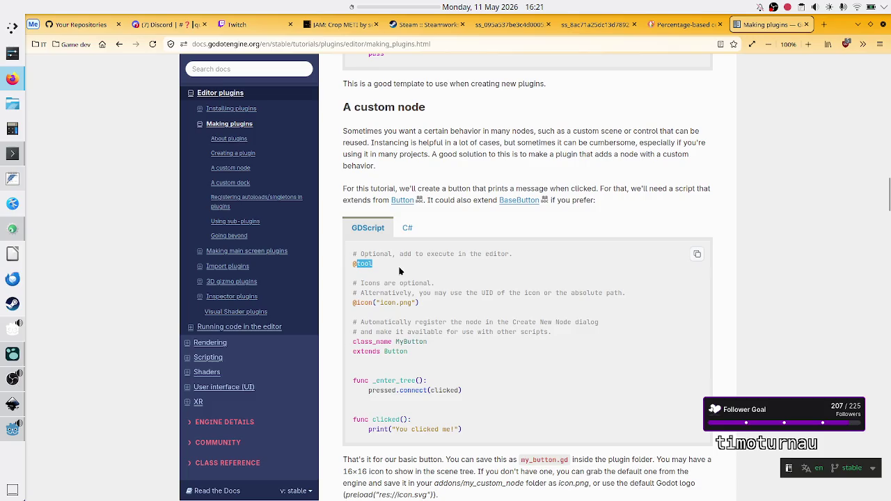
{"action": "scroll", "coordinate": [409, 289], "scroll_direction": "up", "scroll_amount": 2}
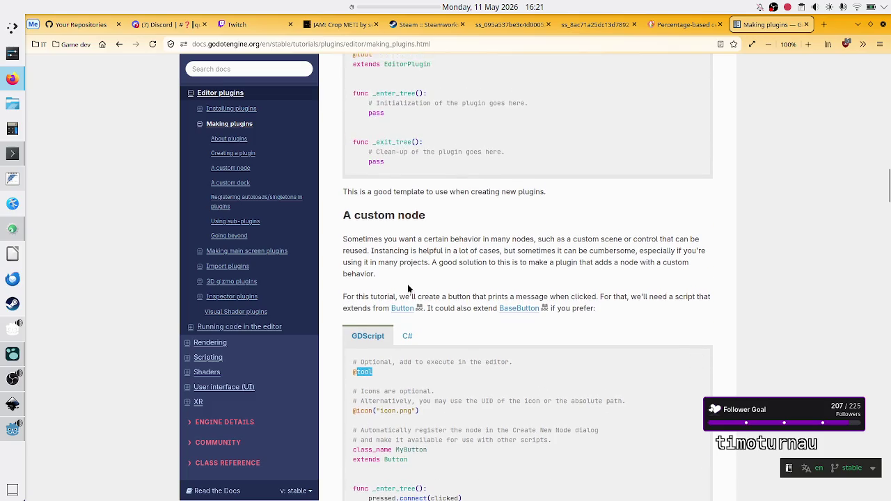
{"action": "scroll", "coordinate": [409, 288], "scroll_direction": "down", "scroll_amount": 2}
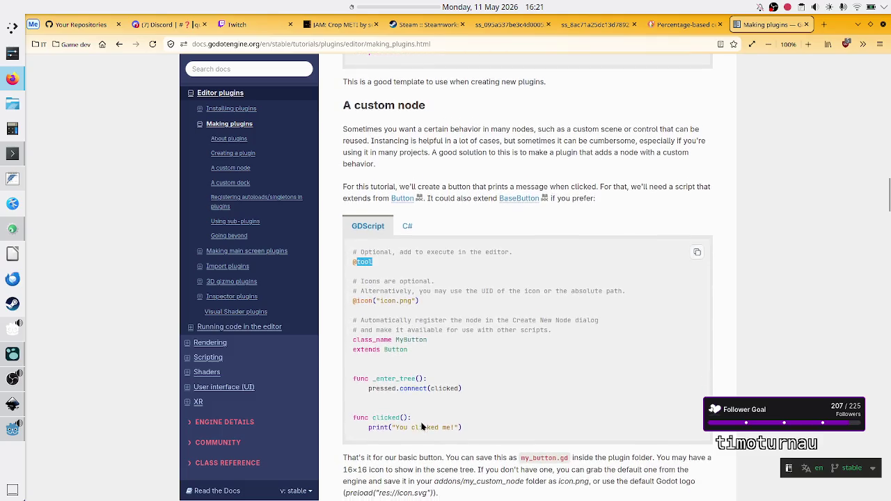
{"action": "scroll", "coordinate": [422, 427], "scroll_direction": "down", "scroll_amount": 2}
{"action": "scroll", "coordinate": [422, 426], "scroll_direction": "down", "scroll_amount": 2}
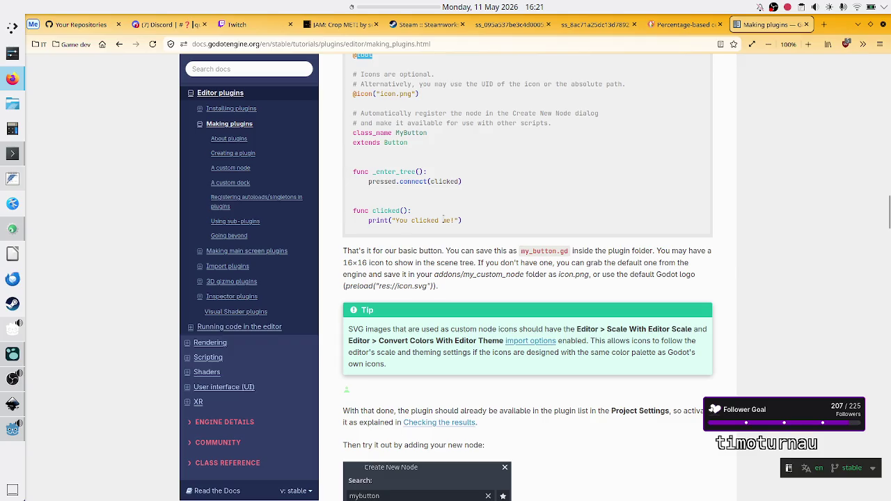
{"action": "scroll", "coordinate": [453, 216], "scroll_direction": "up", "scroll_amount": 3}
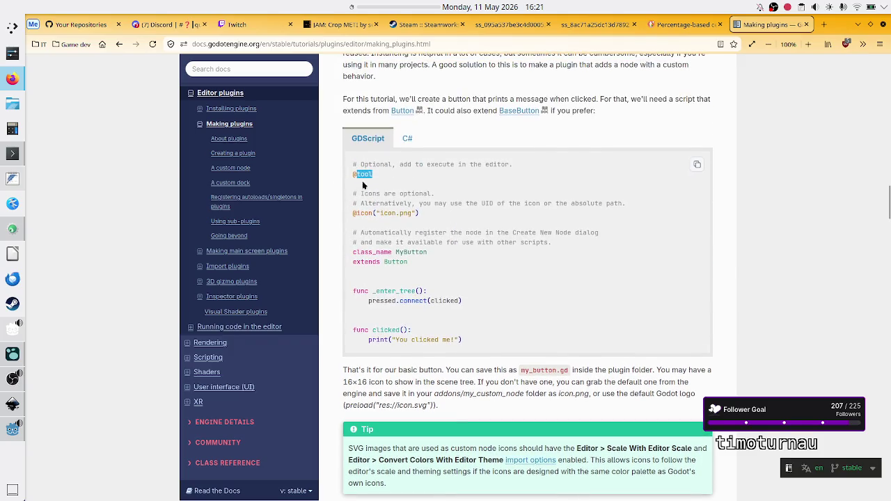
{"action": "scroll", "coordinate": [399, 210], "scroll_direction": "up", "scroll_amount": 6}
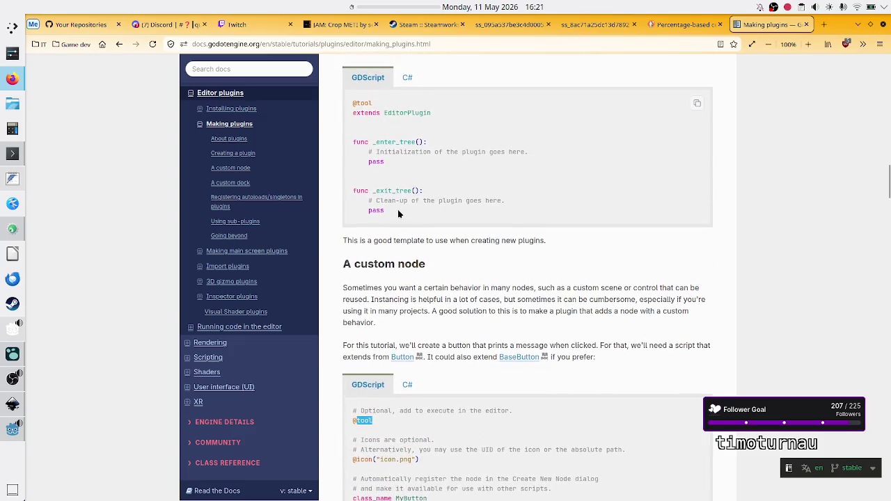
{"action": "scroll", "coordinate": [403, 168], "scroll_direction": "down", "scroll_amount": 10}
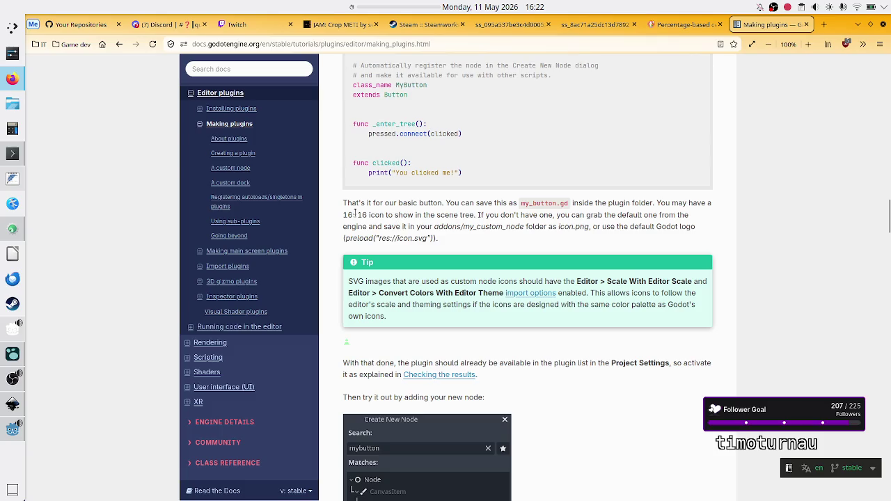
{"action": "left_click_drag", "start_coordinate": [346, 216], "coordinate": [478, 215]}
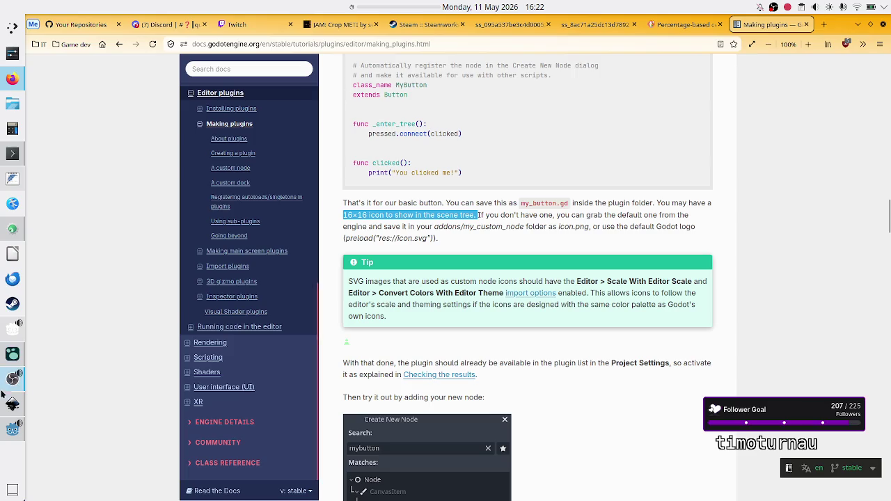
Check the plugin script in Godot, then pick out the addons/my_custom_node/icon.png path in the docs
{"action": "left_click", "coordinate": [9, 427]}
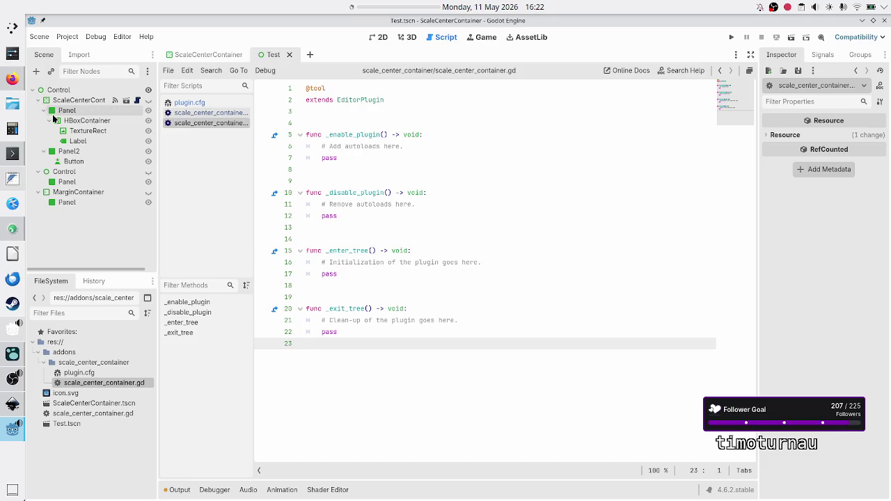
{"action": "left_click", "coordinate": [11, 79]}
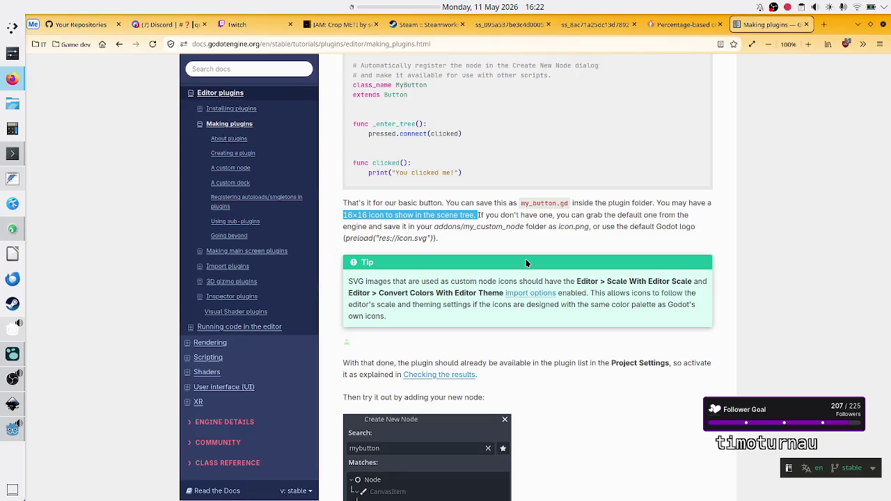
{"action": "double_click", "coordinate": [356, 227]}
{"action": "double_click", "coordinate": [452, 226]}
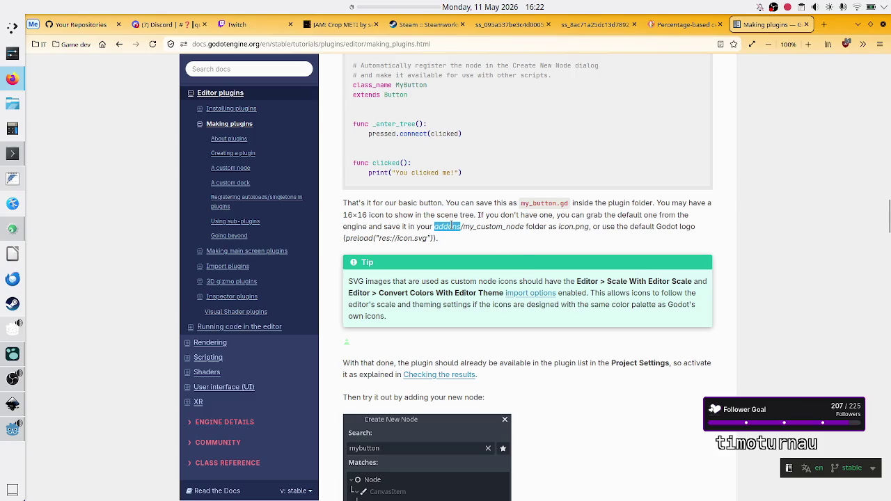
{"action": "double_click", "coordinate": [513, 227]}
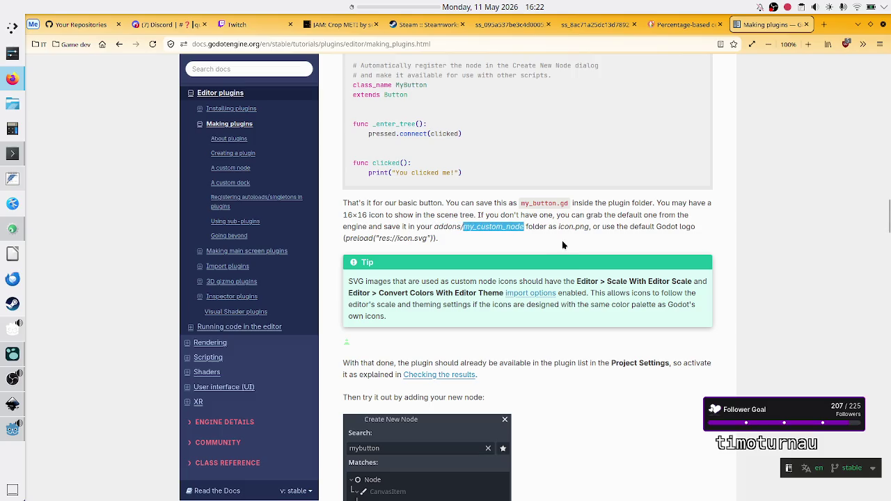
{"action": "left_click_drag", "start_coordinate": [563, 226], "coordinate": [590, 226]}
{"action": "left_click", "coordinate": [588, 227]}
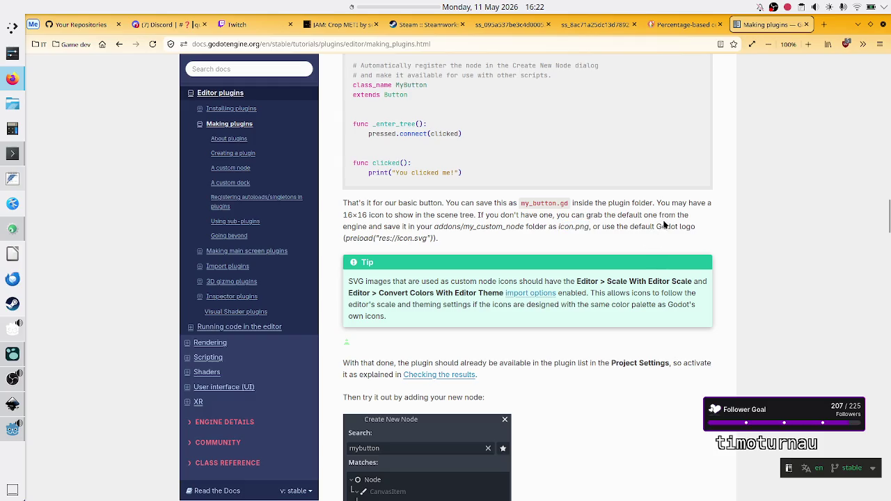
Scroll to the custom dock script and highlight the line preloading my_dock.tscn
{"action": "scroll", "coordinate": [550, 250], "scroll_direction": "down", "scroll_amount": 3}
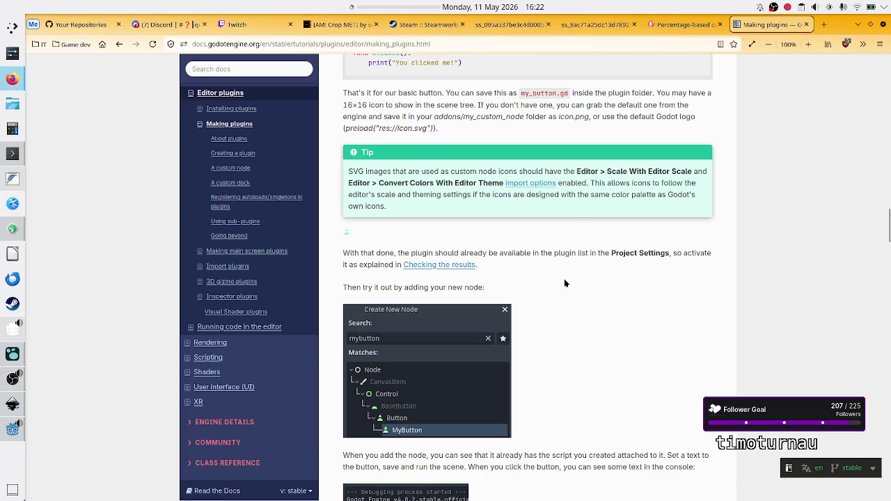
{"action": "scroll", "coordinate": [565, 281], "scroll_direction": "down", "scroll_amount": 3}
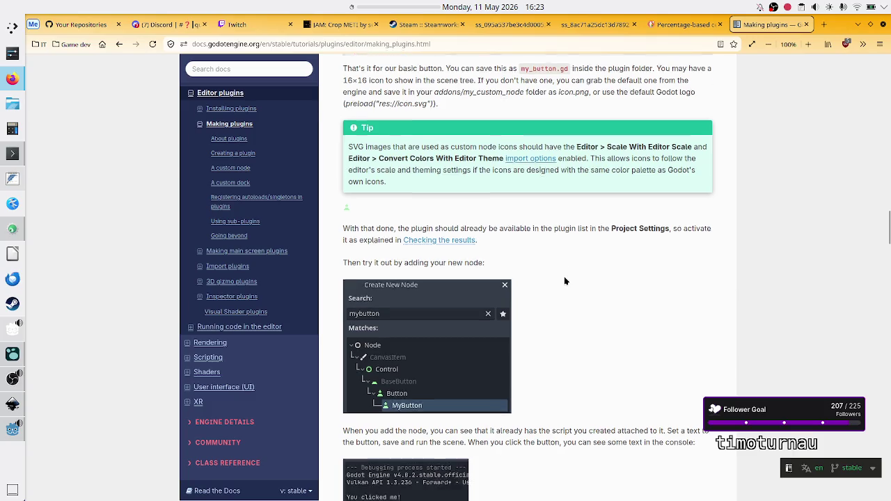
{"action": "scroll", "coordinate": [564, 282], "scroll_direction": "down", "scroll_amount": 4}
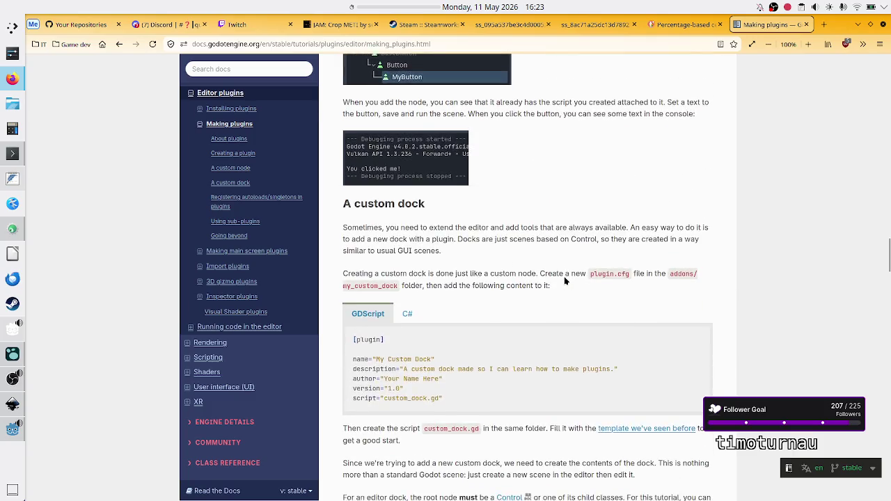
{"action": "scroll", "coordinate": [565, 281], "scroll_direction": "down", "scroll_amount": 3}
{"action": "scroll", "coordinate": [565, 281], "scroll_direction": "down", "scroll_amount": 3}
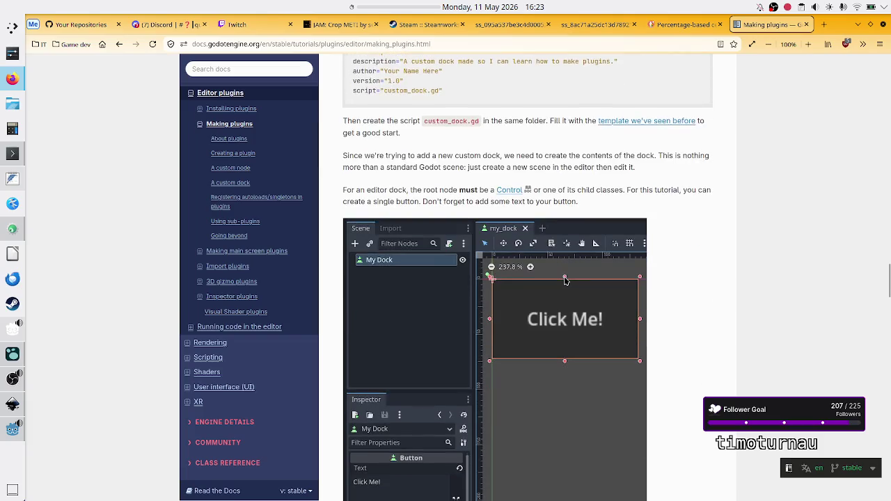
{"action": "scroll", "coordinate": [565, 281], "scroll_direction": "down", "scroll_amount": 4}
{"action": "scroll", "coordinate": [565, 282], "scroll_direction": "down", "scroll_amount": 4}
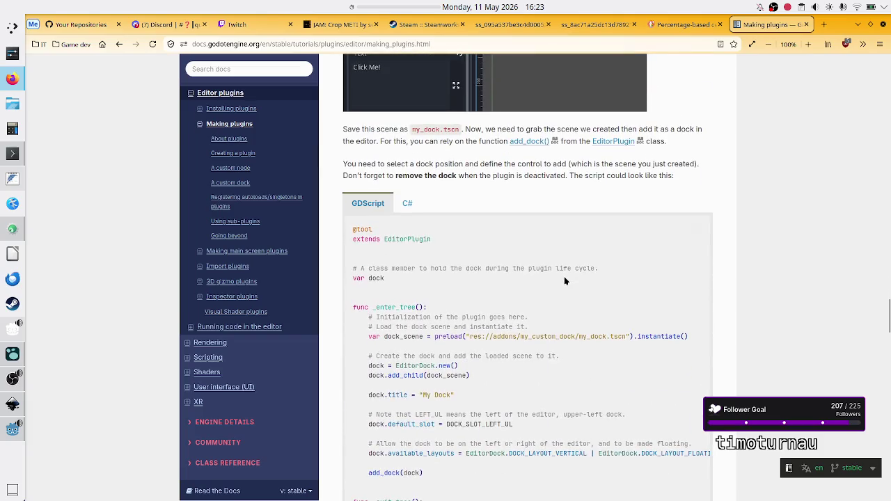
{"action": "scroll", "coordinate": [565, 282], "scroll_direction": "down", "scroll_amount": 3}
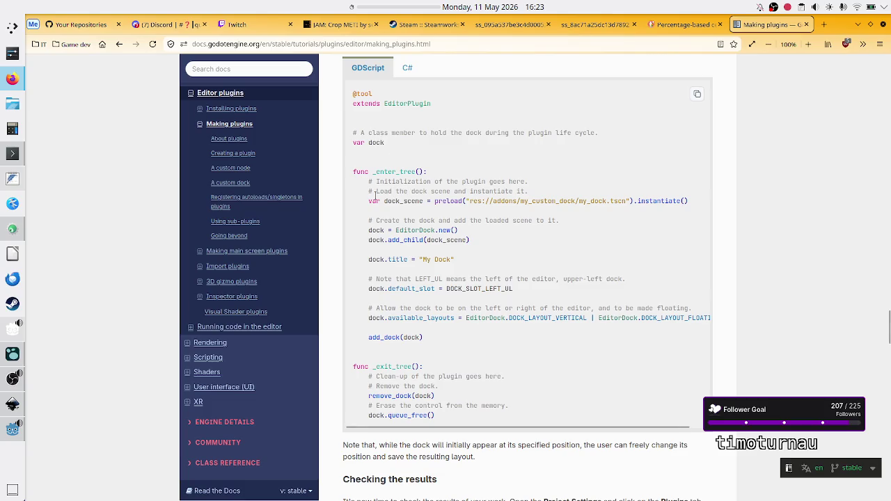
{"action": "mouse_move", "coordinate": [375, 196]}
{"action": "left_mouse_down"}
{"action": "mouse_move", "coordinate": [551, 209]}
{"action": "mouse_move", "coordinate": [578, 202]}
{"action": "left_mouse_up"}
Highlight 'instantiate' in the preload line and the EditorDock.new() call in the dock example script
{"action": "left_click", "coordinate": [573, 205]}
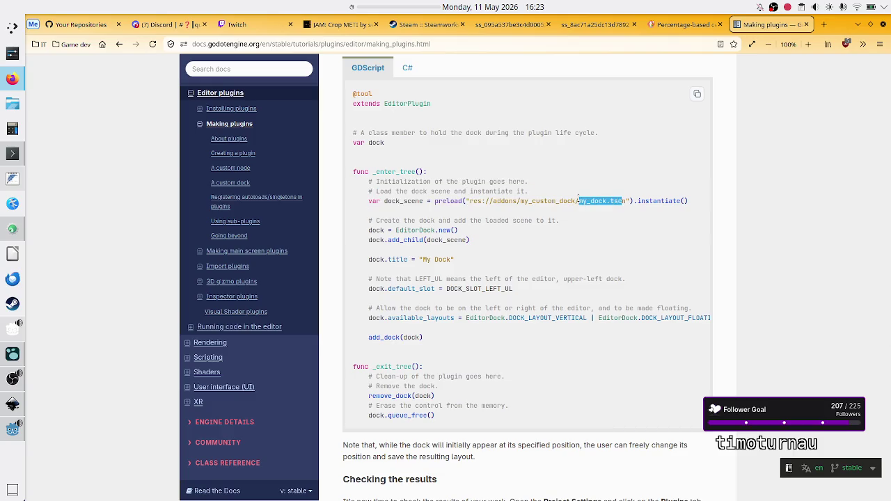
{"action": "double_click", "coordinate": [658, 200]}
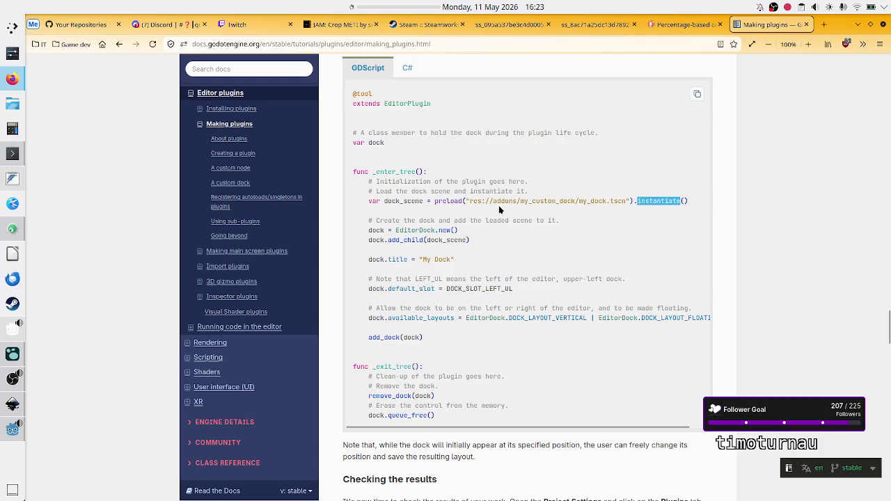
{"action": "mouse_move", "coordinate": [395, 231]}
{"action": "left_mouse_down"}
{"action": "mouse_move", "coordinate": [433, 221]}
{"action": "mouse_move", "coordinate": [458, 231]}
{"action": "left_mouse_up"}
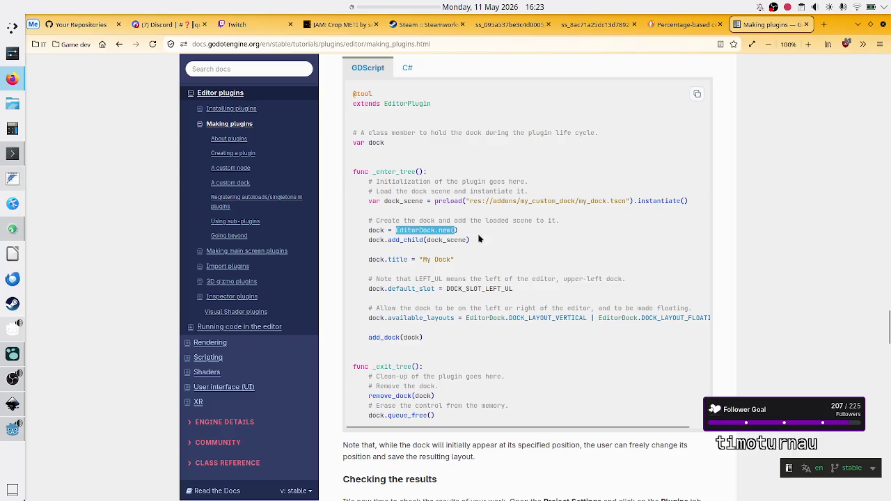
Review the surrounding dock code and highlight the EditorDock class name in the dock creation line
{"action": "scroll", "coordinate": [487, 241], "scroll_direction": "up", "scroll_amount": 3}
{"action": "scroll", "coordinate": [488, 240], "scroll_direction": "up", "scroll_amount": 4}
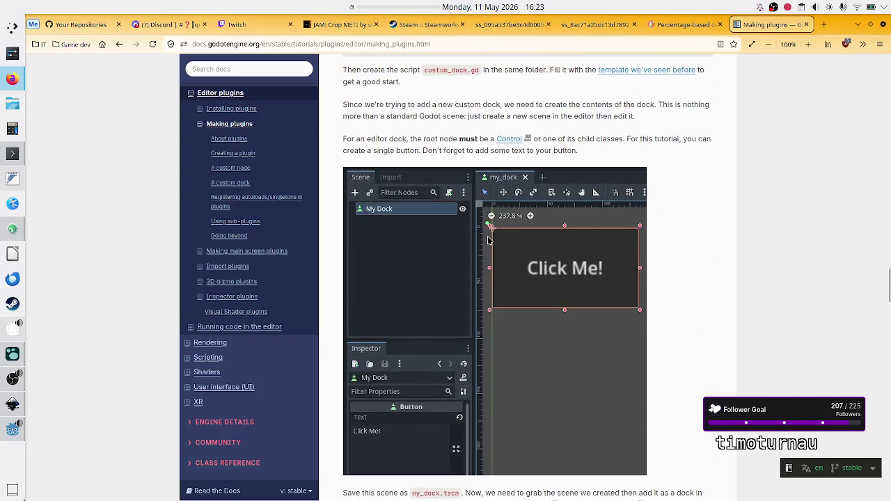
{"action": "scroll", "coordinate": [489, 240], "scroll_direction": "up", "scroll_amount": 2}
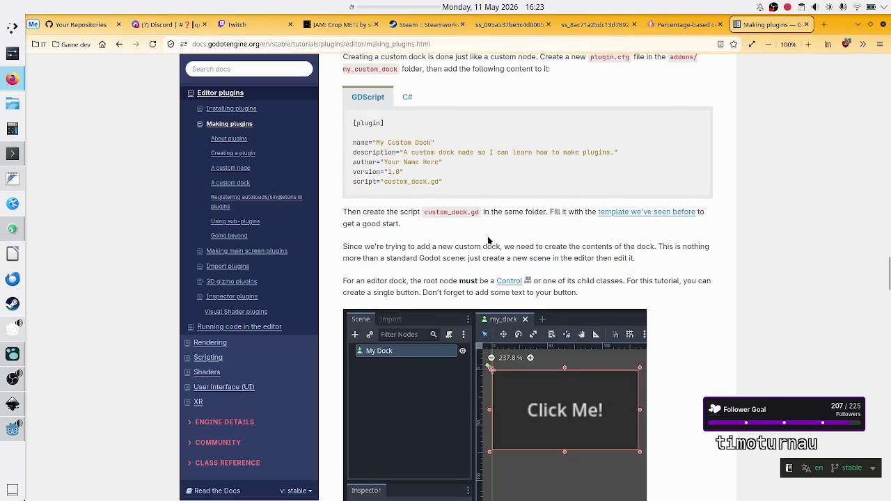
{"action": "scroll", "coordinate": [488, 240], "scroll_direction": "down", "scroll_amount": 5}
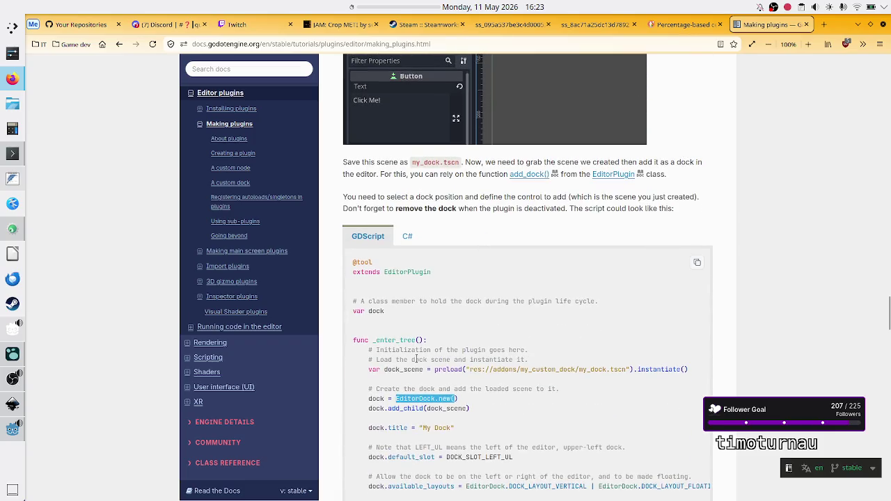
{"action": "left_click", "coordinate": [412, 413]}
{"action": "double_click", "coordinate": [418, 399]}
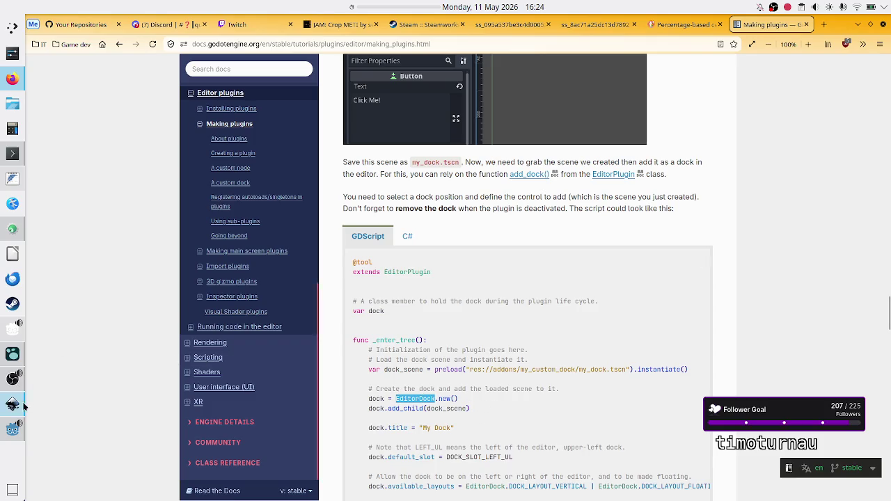
In Godot, try an 'E.' line after the clean-up comment in scale_center_container.gd, then remove it
{"action": "left_click", "coordinate": [13, 432]}
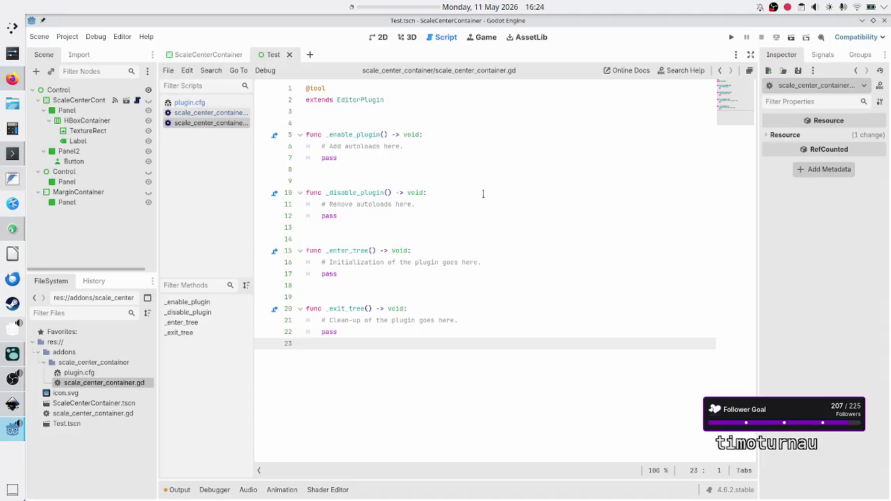
{"action": "left_click", "coordinate": [457, 320]}
{"action": "key", "text": "Return"}
{"action": "type", "text": "E."}
{"action": "key", "text": "Escape"}
{"action": "key", "text": "BackSpace"}
{"action": "key", "text": "BackSpace"}
{"action": "key", "text": "BackSpace"}
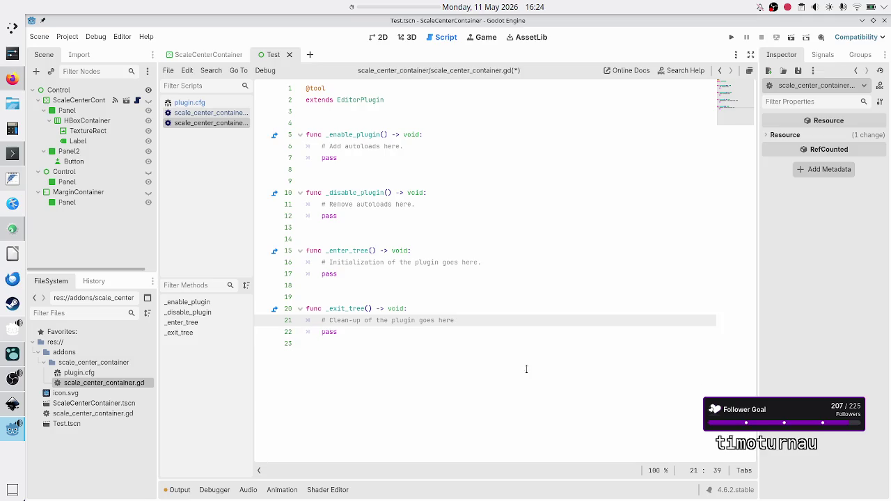
Start a fresh _exit_tree line reading 'EditorDoc' and return to the plugin docs
{"action": "key", "text": "Return"}
{"action": "type", "text": "Edito"}
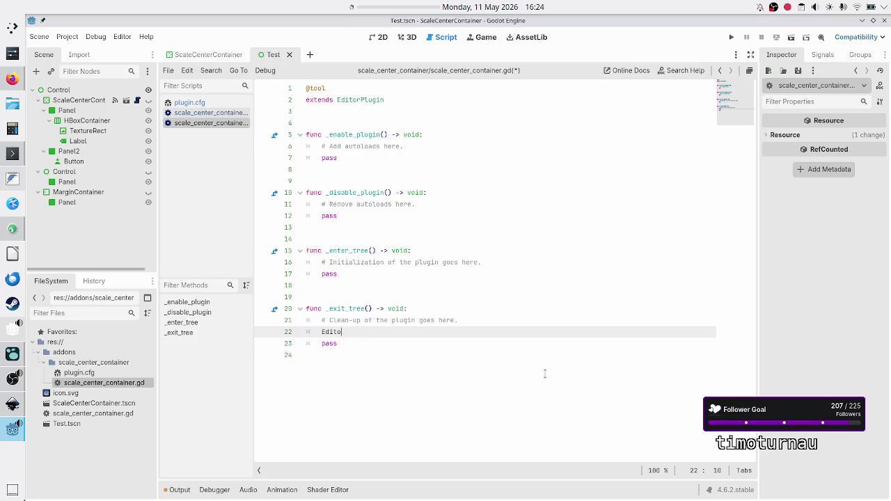
{"action": "type", "text": "rD"}
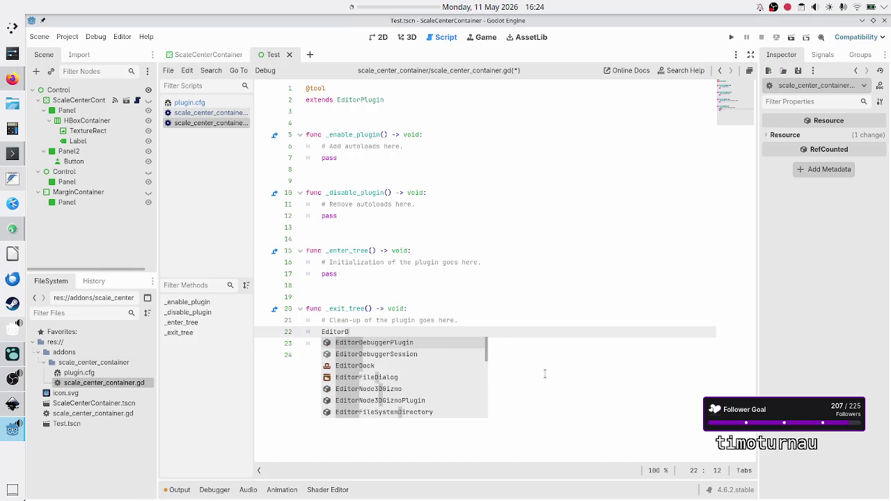
{"action": "type", "text": "oc"}
{"action": "key", "text": "alt+Tab"}
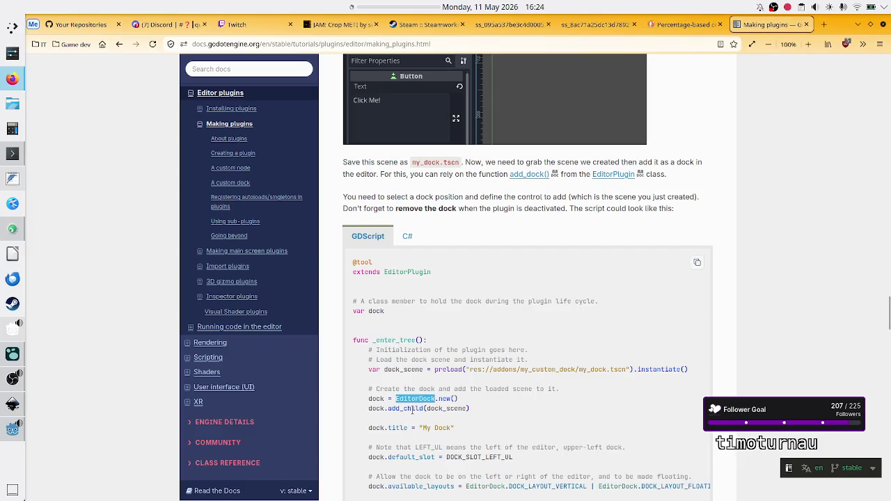
{"action": "double_click", "coordinate": [376, 409]}
{"action": "left_click", "coordinate": [407, 369]}
{"action": "double_click", "coordinate": [407, 369]}
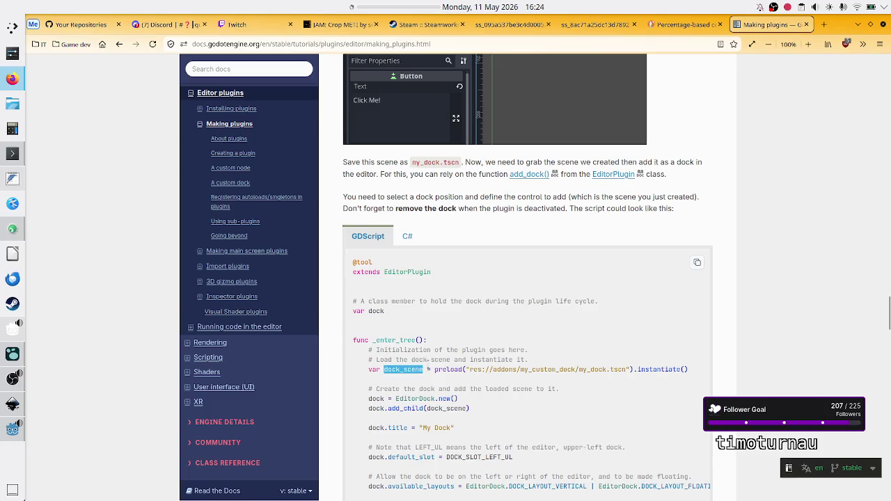
{"action": "scroll", "coordinate": [431, 402], "scroll_direction": "down", "scroll_amount": 2}
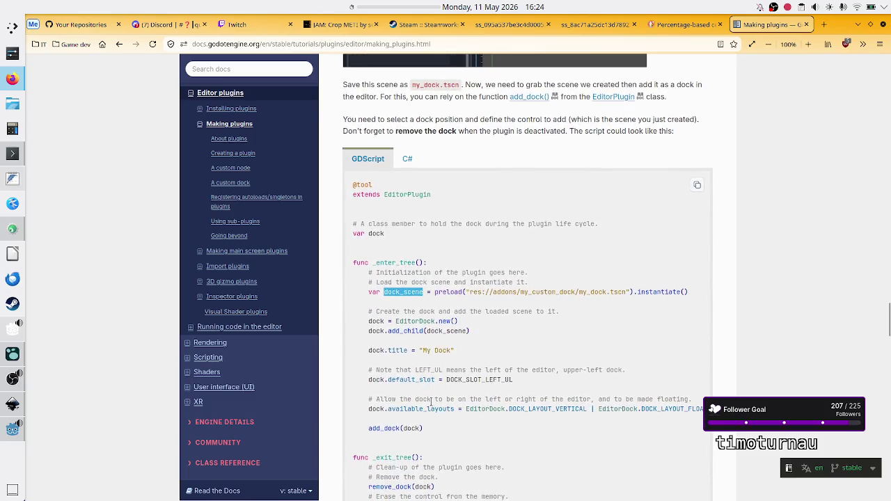
{"action": "scroll", "coordinate": [431, 402], "scroll_direction": "down", "scroll_amount": 1}
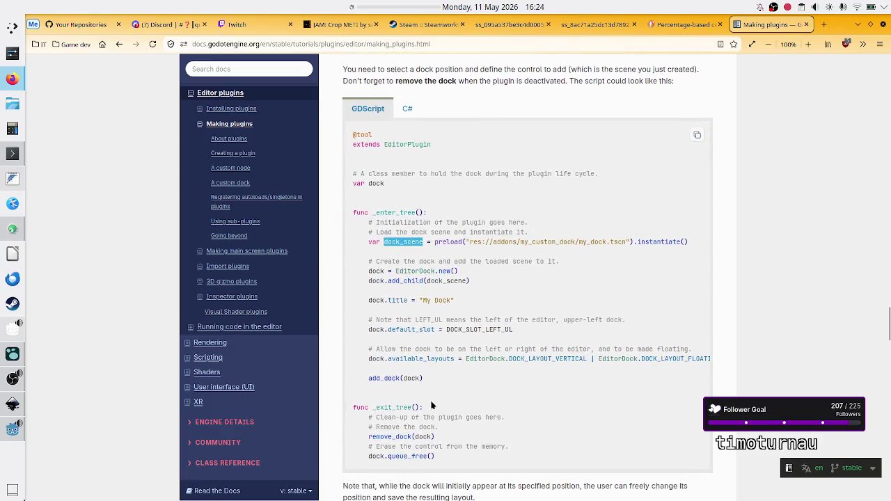
{"action": "scroll", "coordinate": [431, 405], "scroll_direction": "up", "scroll_amount": 1}
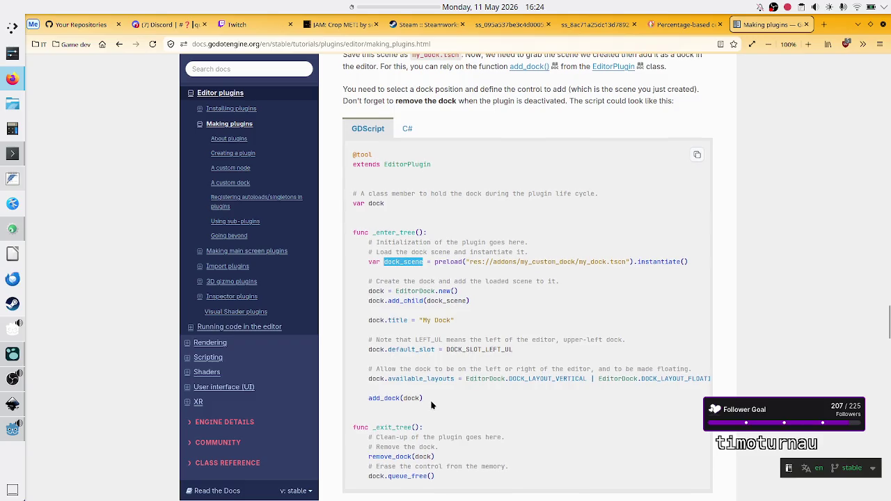
{"action": "left_click", "coordinate": [395, 236]}
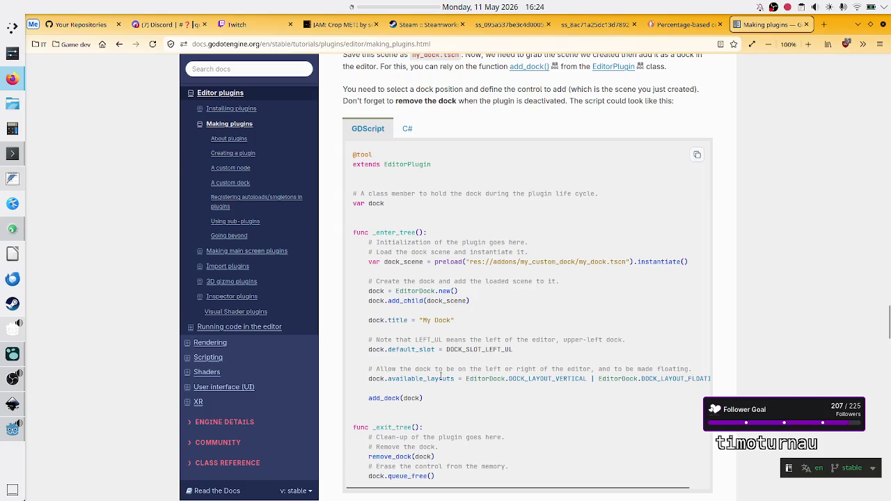
{"action": "left_click_drag", "start_coordinate": [385, 397], "coordinate": [412, 400]}
{"action": "left_click", "coordinate": [473, 407]}
{"action": "triple_click", "coordinate": [440, 427]}
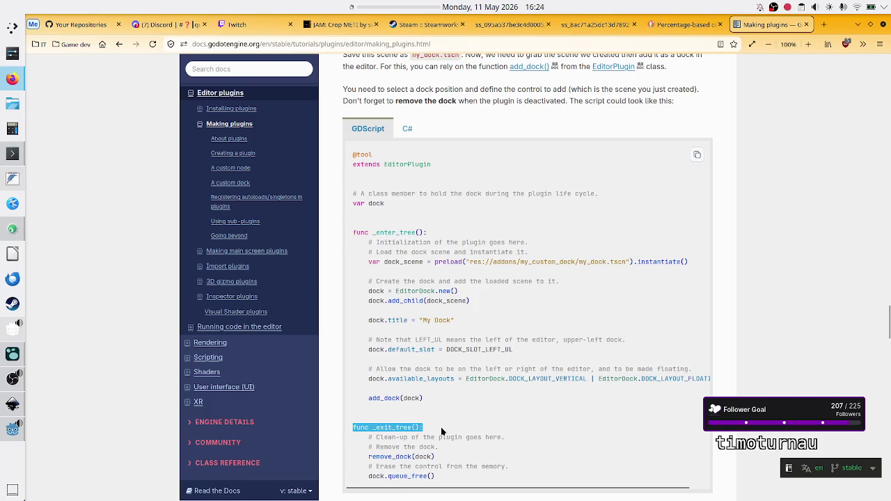
{"action": "left_click", "coordinate": [441, 427]}
{"action": "left_click_drag", "start_coordinate": [396, 457], "coordinate": [422, 447]}
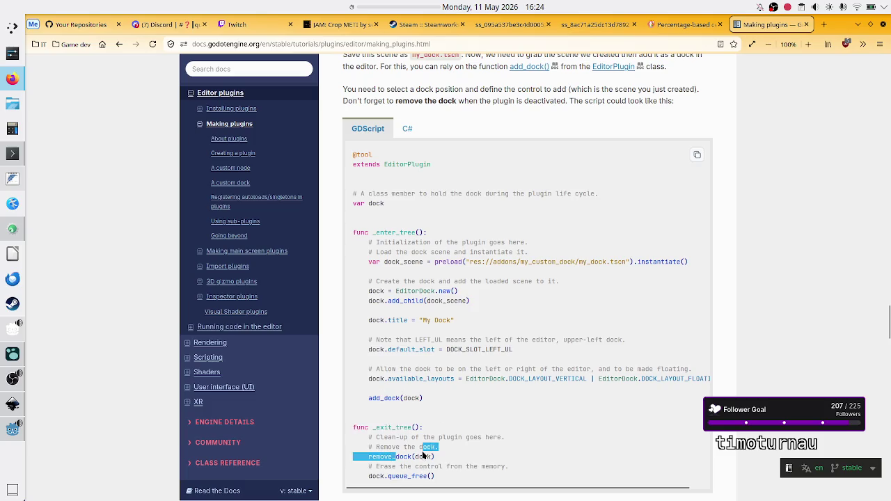
{"action": "triple_click", "coordinate": [380, 204]}
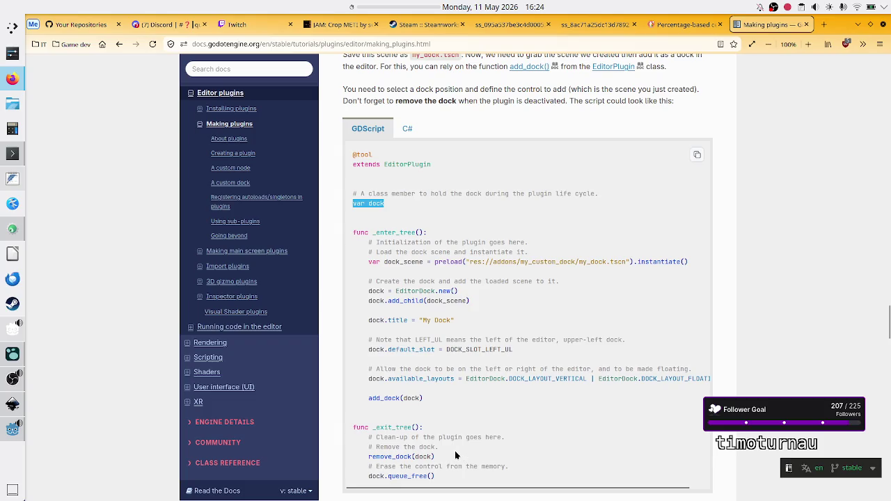
{"action": "left_click_drag", "start_coordinate": [376, 477], "coordinate": [439, 483]}
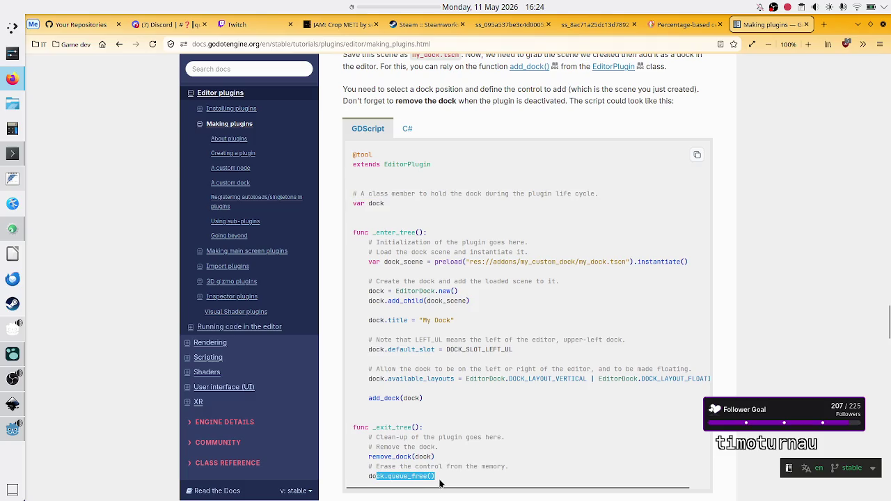
{"action": "left_click", "coordinate": [440, 483]}
{"action": "scroll", "coordinate": [470, 452], "scroll_direction": "right", "scroll_amount": 1}
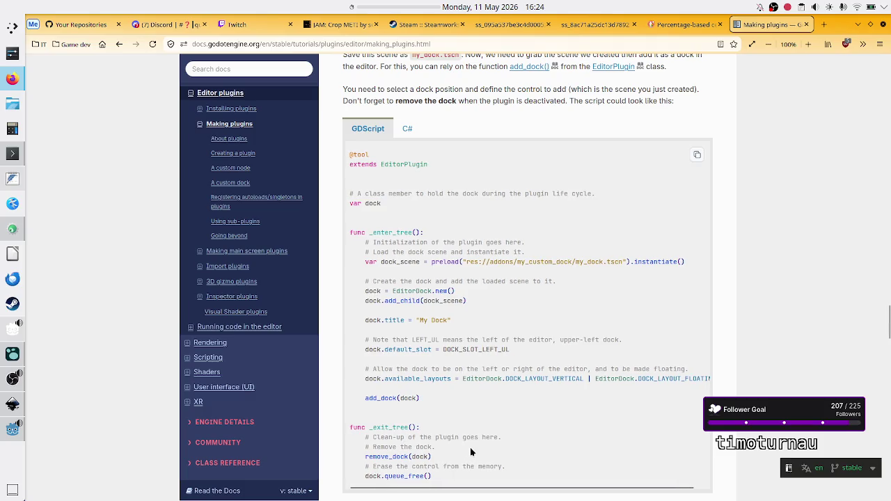
Read through Checking the results and the dock code, marking 'dock' and 'add_child' in the example
{"action": "scroll", "coordinate": [730, 335], "scroll_direction": "down", "scroll_amount": 3}
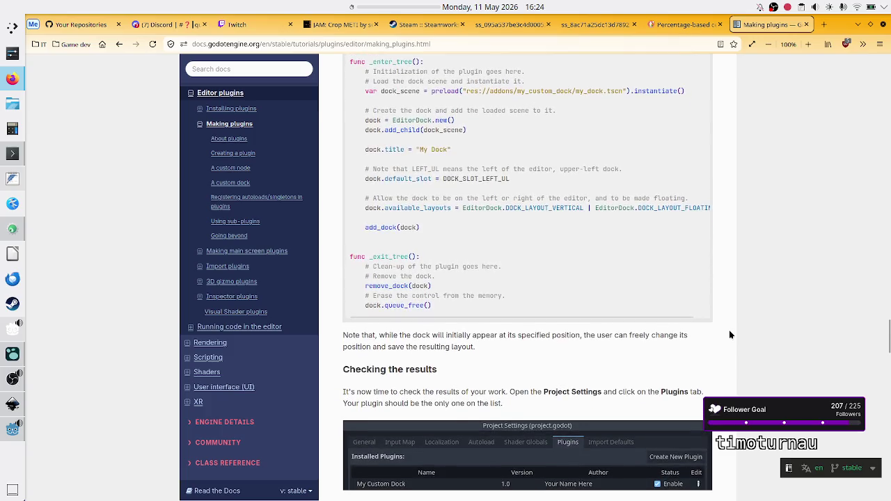
{"action": "scroll", "coordinate": [730, 334], "scroll_direction": "down", "scroll_amount": 5}
{"action": "scroll", "coordinate": [729, 335], "scroll_direction": "down", "scroll_amount": 2}
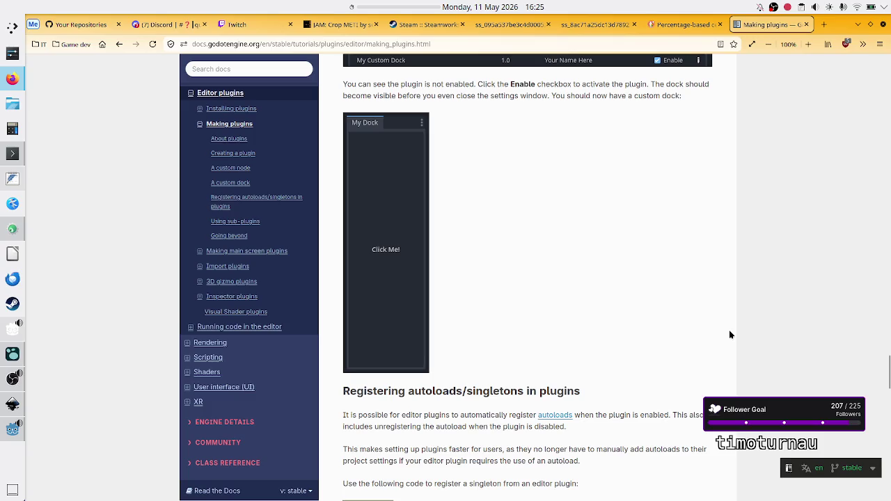
{"action": "scroll", "coordinate": [730, 335], "scroll_direction": "down", "scroll_amount": 1}
{"action": "scroll", "coordinate": [730, 335], "scroll_direction": "up", "scroll_amount": 7}
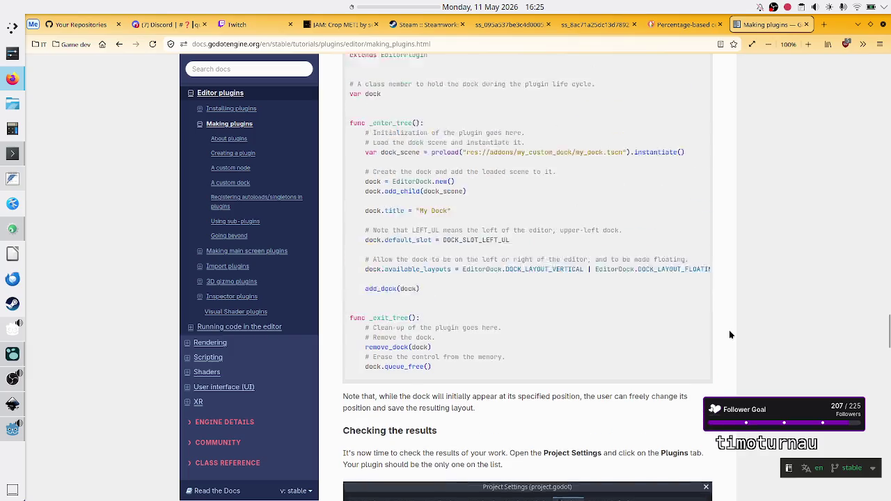
{"action": "scroll", "coordinate": [730, 335], "scroll_direction": "up", "scroll_amount": 2}
{"action": "scroll", "coordinate": [730, 335], "scroll_direction": "down", "scroll_amount": 2}
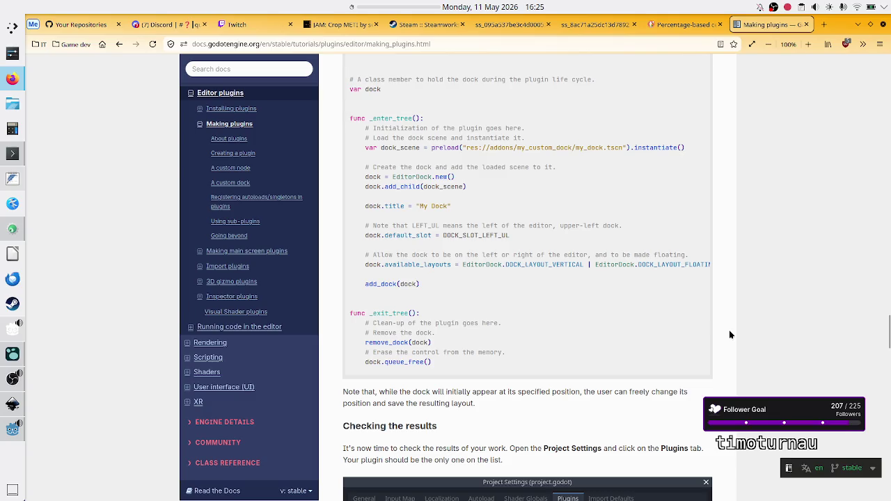
{"action": "scroll", "coordinate": [730, 335], "scroll_direction": "down", "scroll_amount": 1}
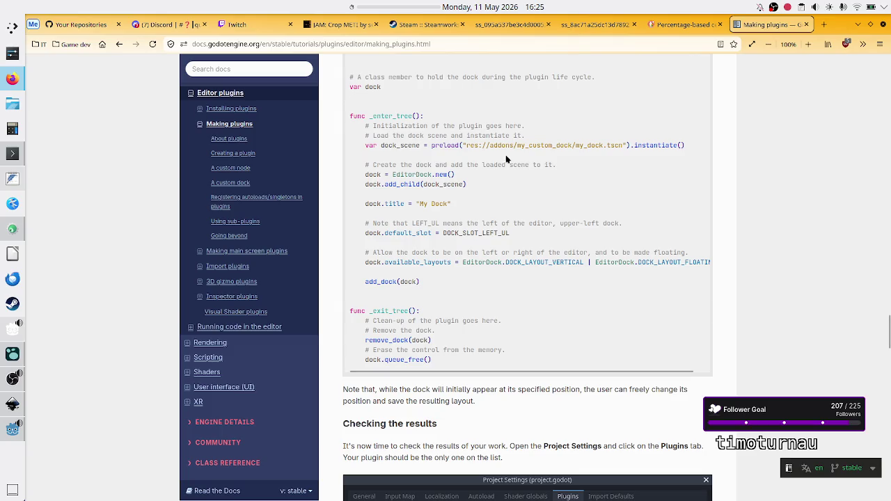
{"action": "double_click", "coordinate": [373, 87]}
{"action": "double_click", "coordinate": [395, 184]}
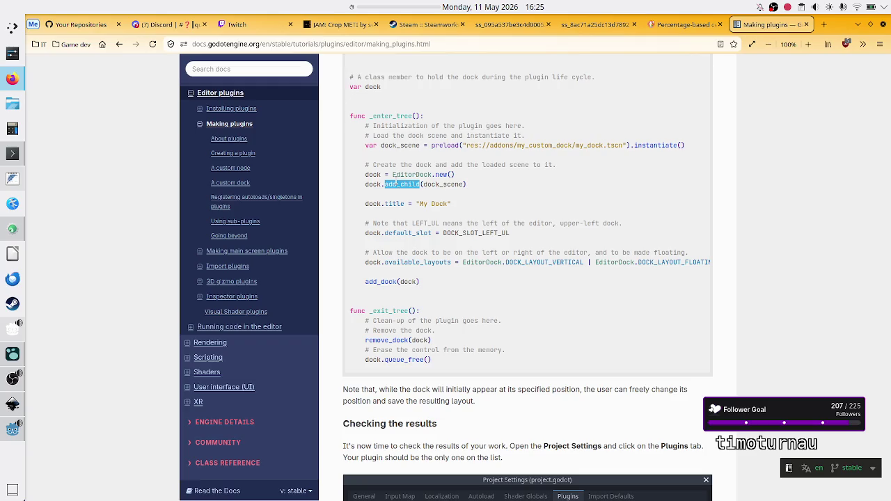
{"action": "left_click", "coordinate": [554, 220]}
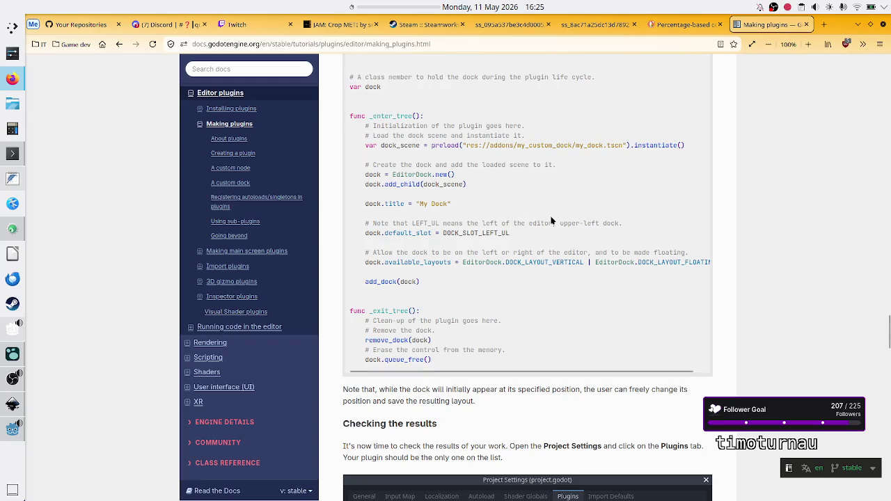
Scroll up to the A custom node section with the MyButton script extending Button
{"action": "scroll", "coordinate": [557, 234], "scroll_direction": "down", "scroll_amount": 5}
{"action": "scroll", "coordinate": [561, 253], "scroll_direction": "up", "scroll_amount": 8}
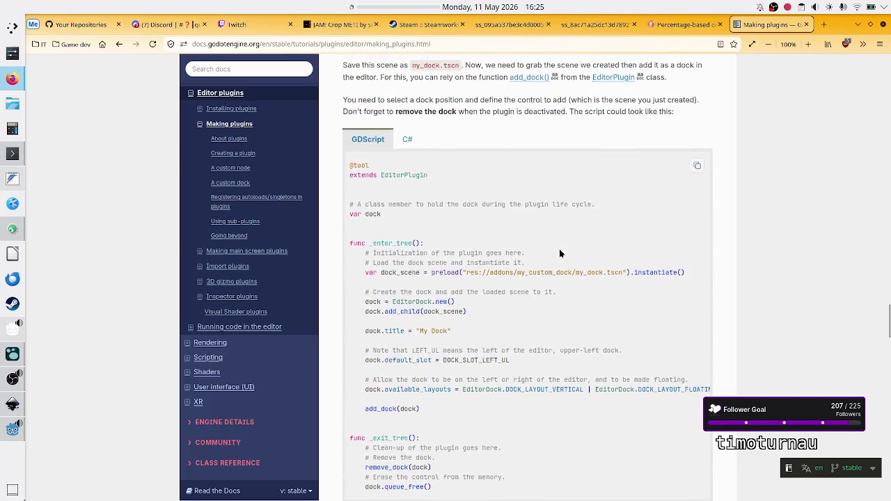
{"action": "scroll", "coordinate": [559, 254], "scroll_direction": "up", "scroll_amount": 8}
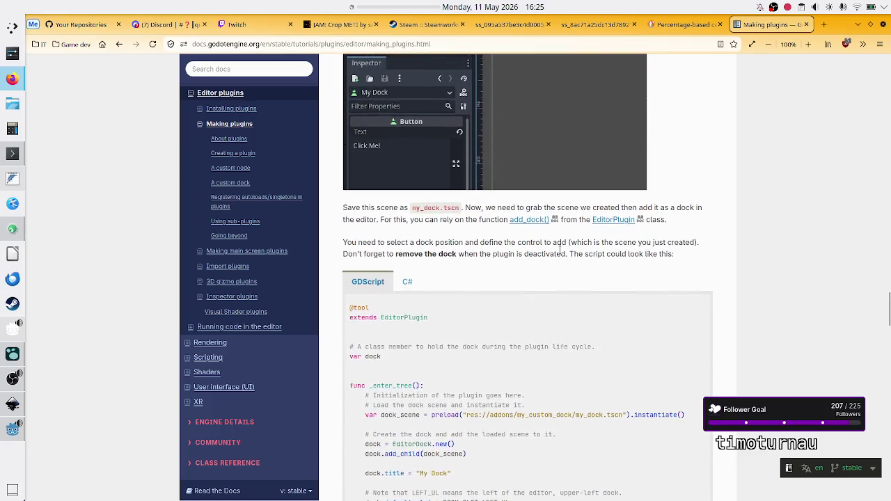
{"action": "scroll", "coordinate": [561, 254], "scroll_direction": "up", "scroll_amount": 8}
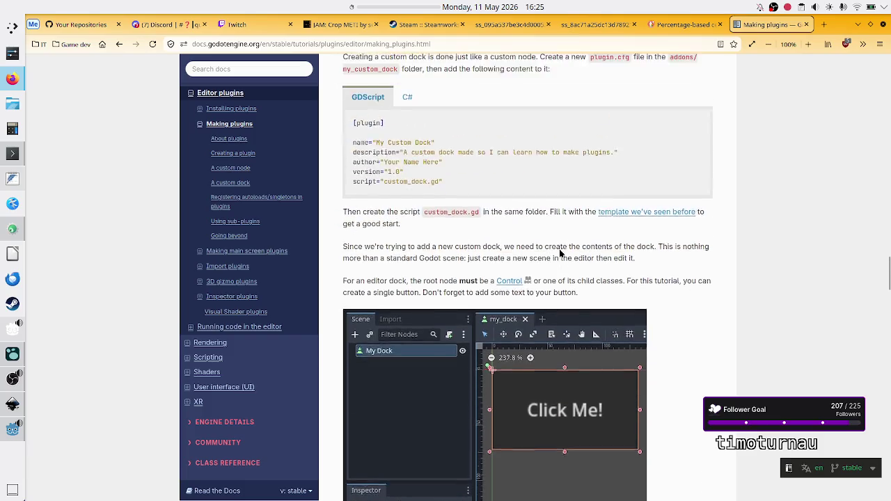
{"action": "scroll", "coordinate": [561, 253], "scroll_direction": "up", "scroll_amount": 20}
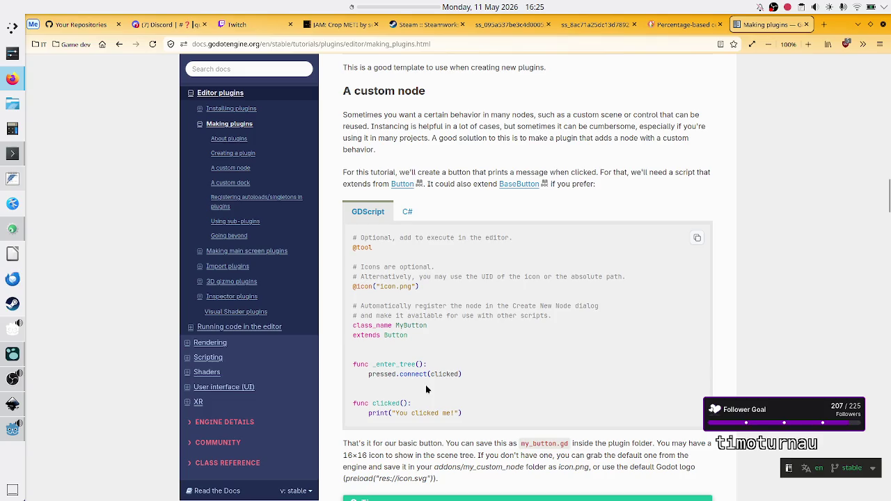
{"action": "scroll", "coordinate": [509, 303], "scroll_direction": "up", "scroll_amount": 1}
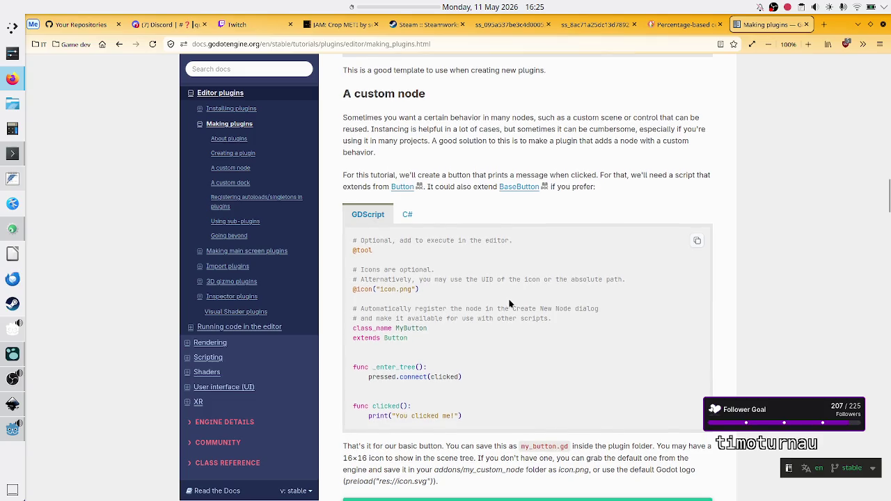